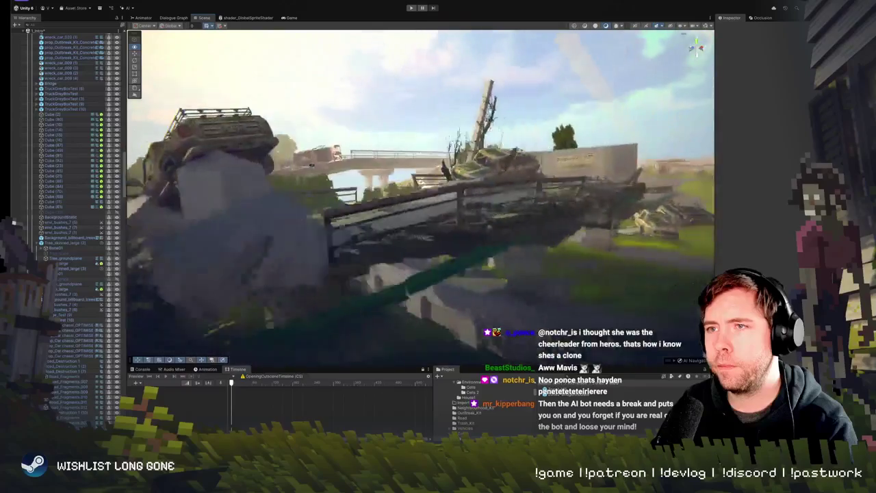
# - Select a road plank on the collapsed bridge and tilt it upward with the Rotate tool (E)
pyautogui.click(391, 183)
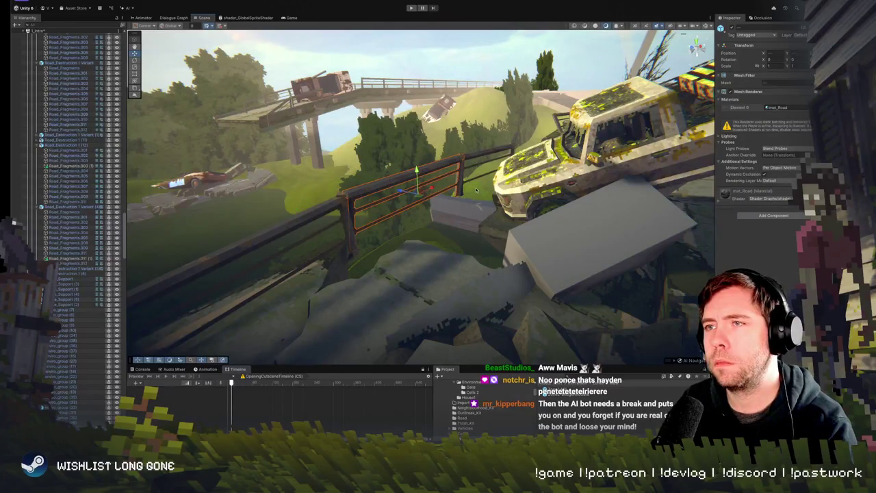
pyautogui.moveTo(477, 189)
pyautogui.mouseDown()
pyautogui.moveTo(313, 133)
pyautogui.moveTo(432, 137)
pyautogui.mouseUp()
pyautogui.click(433, 151)
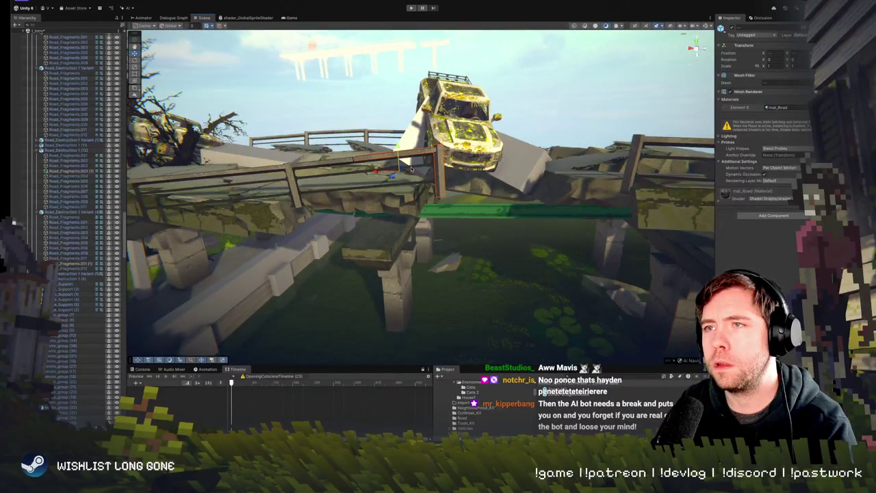
pyautogui.click(488, 191)
pyautogui.moveTo(488, 190)
pyautogui.mouseDown()
pyautogui.moveTo(463, 179)
pyautogui.moveTo(434, 199)
pyautogui.moveTo(424, 254)
pyautogui.moveTo(372, 243)
pyautogui.moveTo(278, 174)
pyautogui.moveTo(460, 239)
pyautogui.mouseUp()
pyautogui.click(467, 176)
pyautogui.press('e')
pyautogui.click(459, 239)
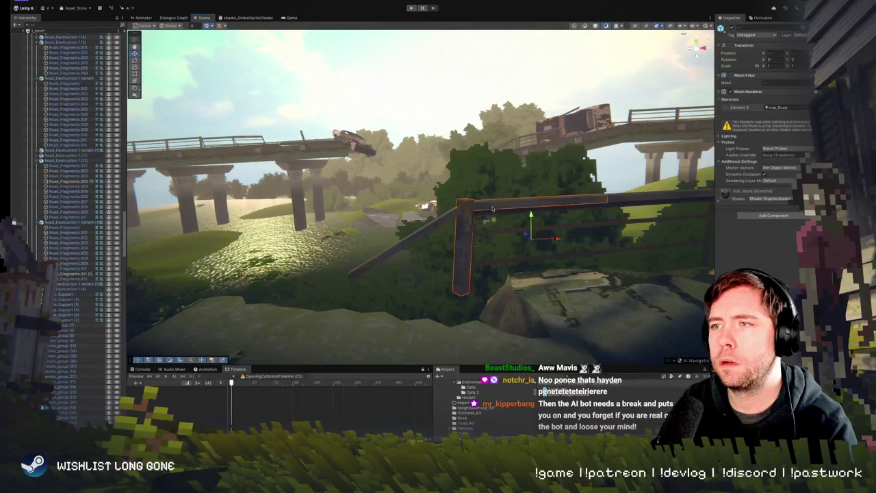
# - Frame the fence post and rails, rotate the fence to a new angle, and nudge it slightly
pyautogui.click(584, 226)
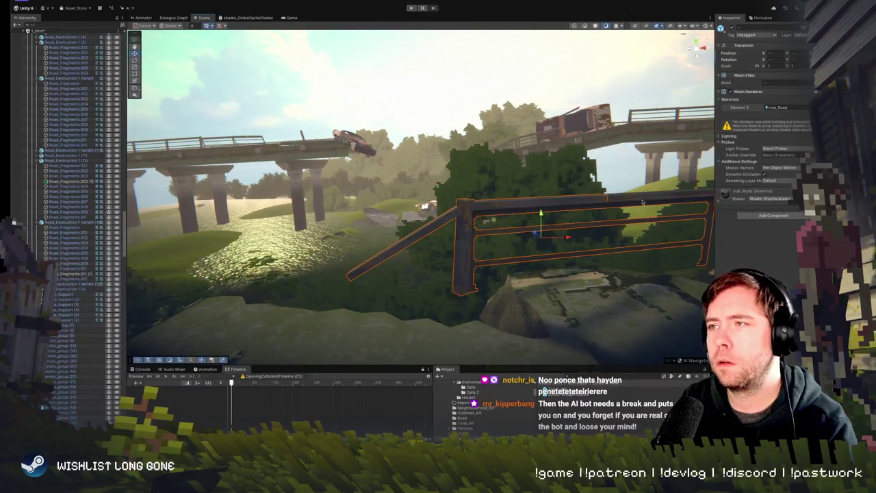
pyautogui.press('f')
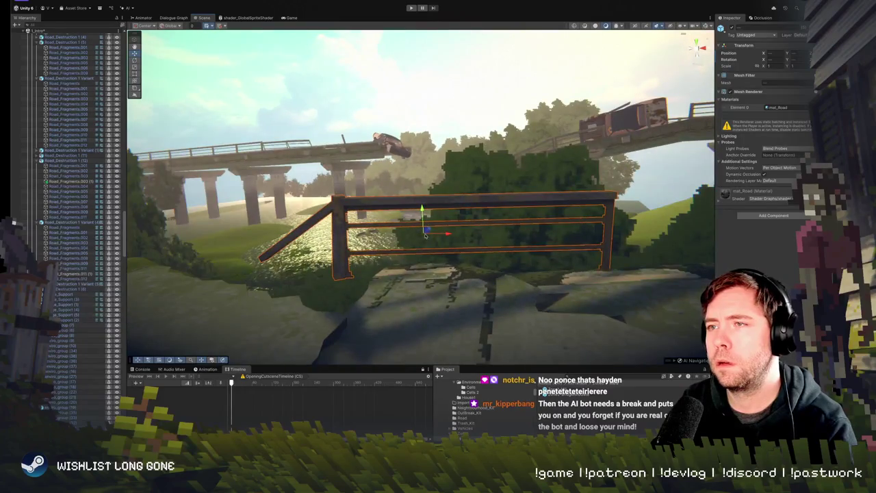
pyautogui.moveTo(426, 235)
pyautogui.mouseDown()
pyautogui.moveTo(526, 250)
pyautogui.moveTo(466, 240)
pyautogui.moveTo(457, 257)
pyautogui.mouseUp()
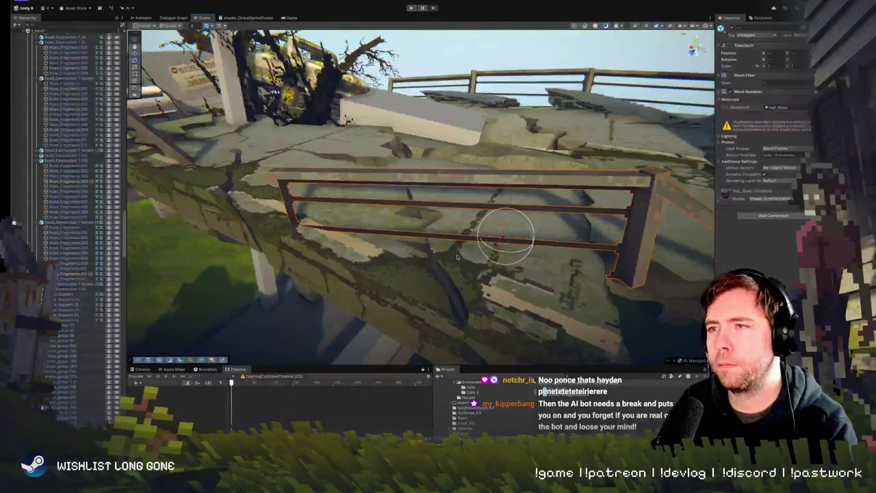
pyautogui.moveTo(515, 256)
pyautogui.mouseDown()
pyautogui.moveTo(500, 261)
pyautogui.moveTo(532, 232)
pyautogui.moveTo(468, 254)
pyautogui.moveTo(410, 247)
pyautogui.mouseUp()
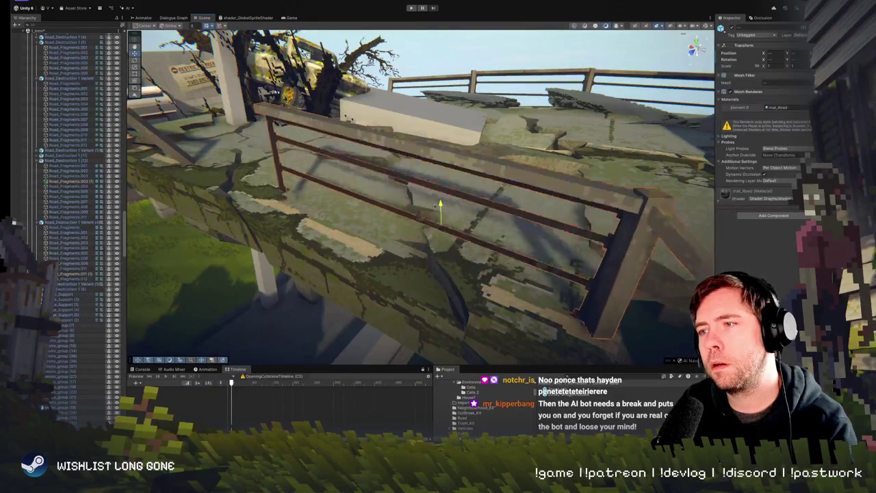
pyautogui.moveTo(439, 209); pyautogui.dragTo(433, 216)
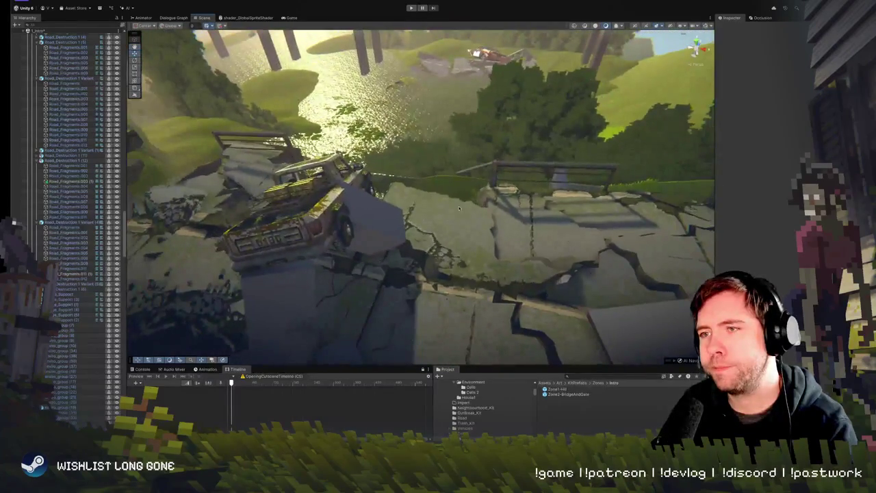
pyautogui.click(443, 237)
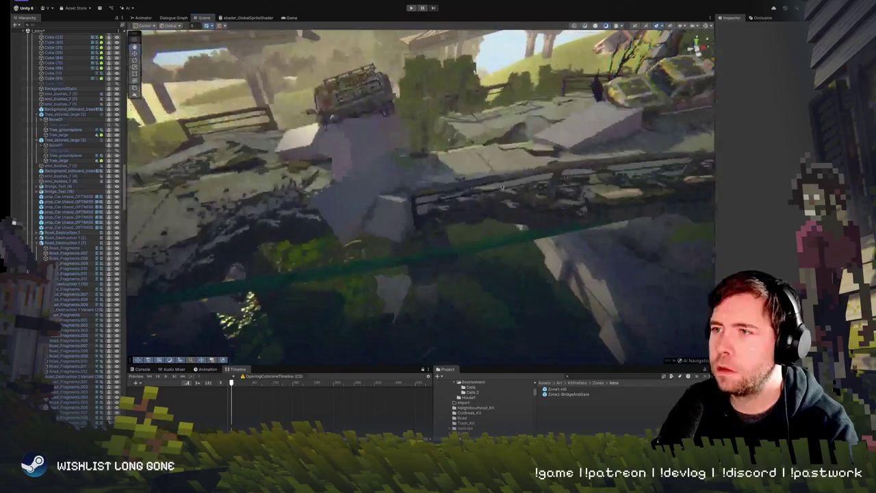
pyautogui.click(496, 217)
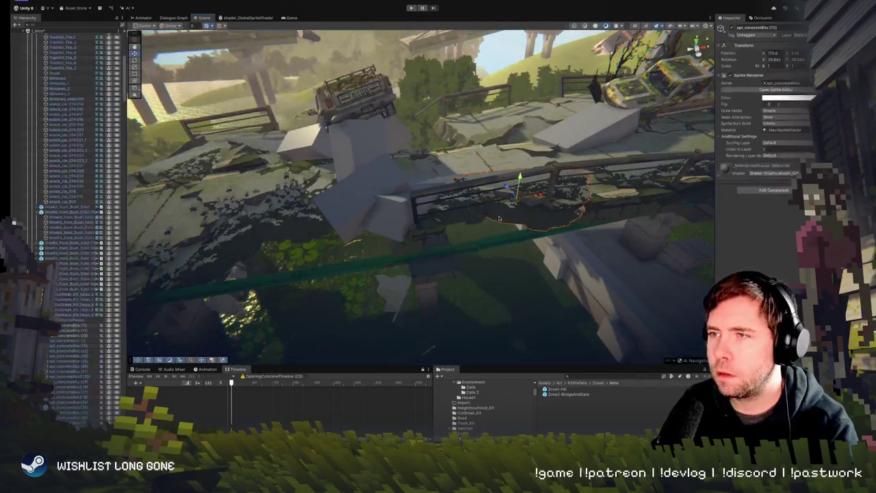
# - Nudge the concrete-debris sprite spr_concreteBits (77) slightly and turn it about its vertical axis
pyautogui.click(519, 224)
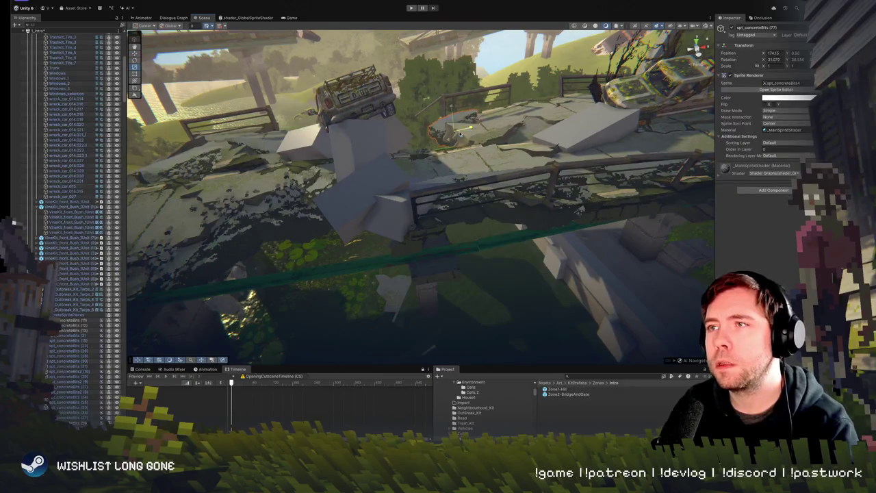
pyautogui.moveTo(422, 142); pyautogui.dragTo(446, 130)
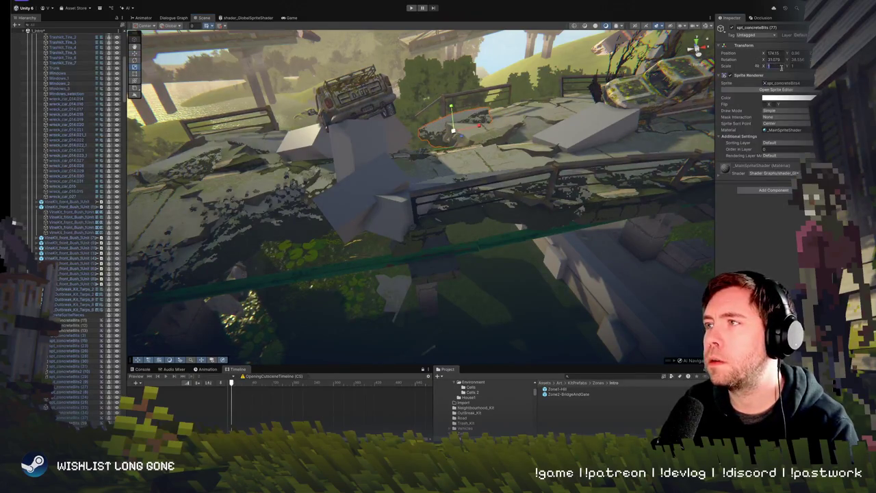
pyautogui.moveTo(392, 221); pyautogui.dragTo(394, 174)
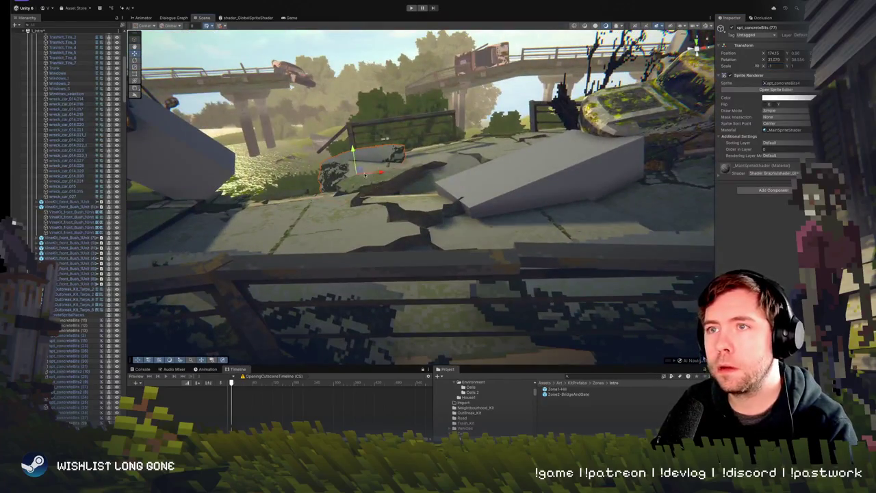
pyautogui.press('f')
pyautogui.press('e')
pyautogui.moveTo(411, 215)
pyautogui.mouseDown()
pyautogui.moveTo(398, 169)
pyautogui.moveTo(397, 193)
pyautogui.moveTo(466, 144)
pyautogui.moveTo(460, 169)
pyautogui.moveTo(426, 168)
pyautogui.moveTo(448, 177)
pyautogui.moveTo(436, 173)
pyautogui.moveTo(179, 341)
pyautogui.mouseUp()
pyautogui.press('w')
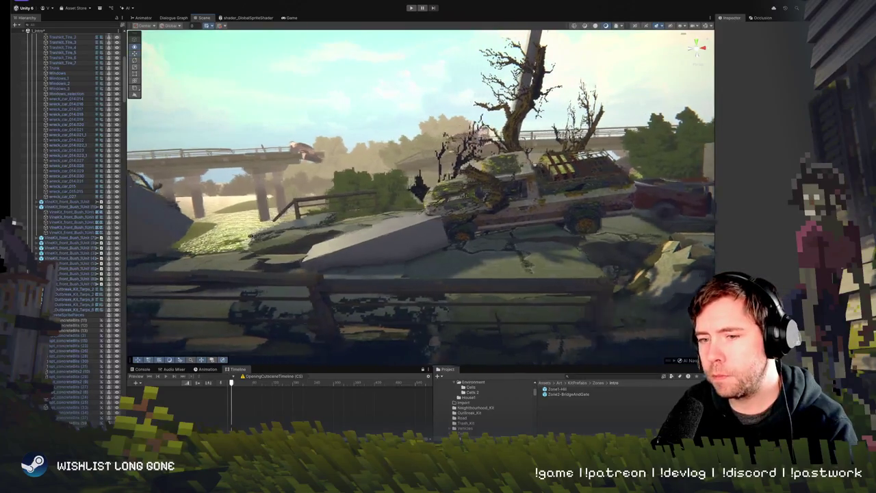
pyautogui.moveTo(252, 237)
pyautogui.mouseDown()
pyautogui.moveTo(272, 260)
pyautogui.moveTo(273, 238)
pyautogui.moveTo(431, 256)
pyautogui.moveTo(420, 193)
pyautogui.moveTo(235, 249)
pyautogui.moveTo(304, 255)
pyautogui.moveTo(232, 259)
pyautogui.moveTo(253, 237)
pyautogui.moveTo(253, 247)
pyautogui.mouseUp()
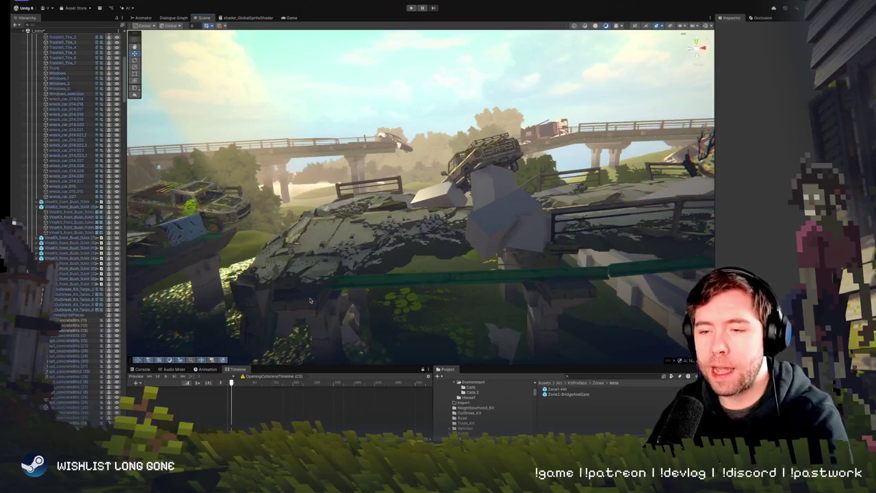
pyautogui.press('w')
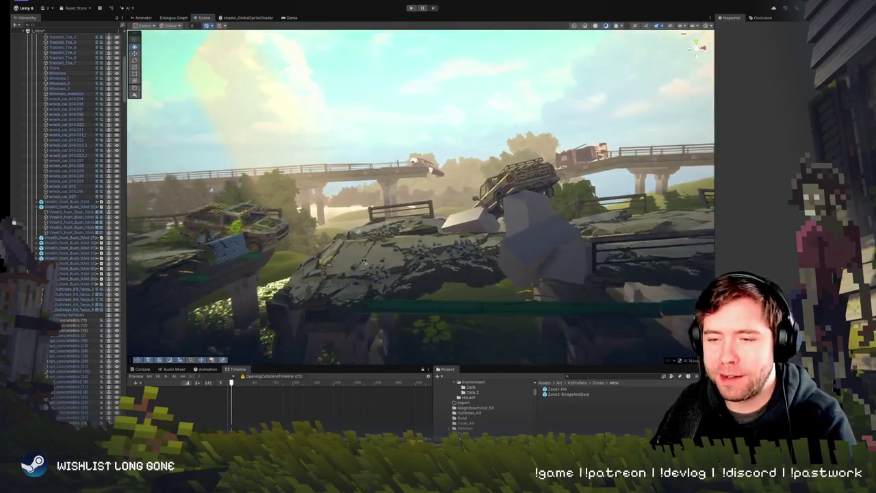
pyautogui.press('w')
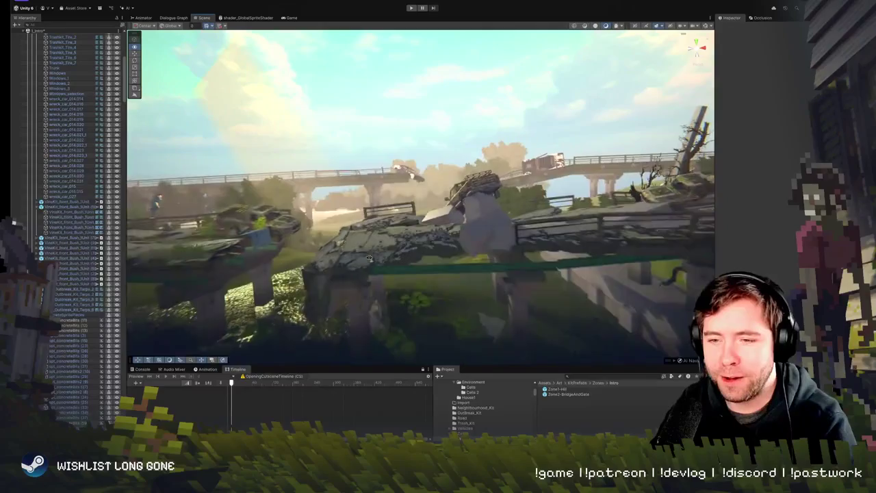
pyautogui.press('w')
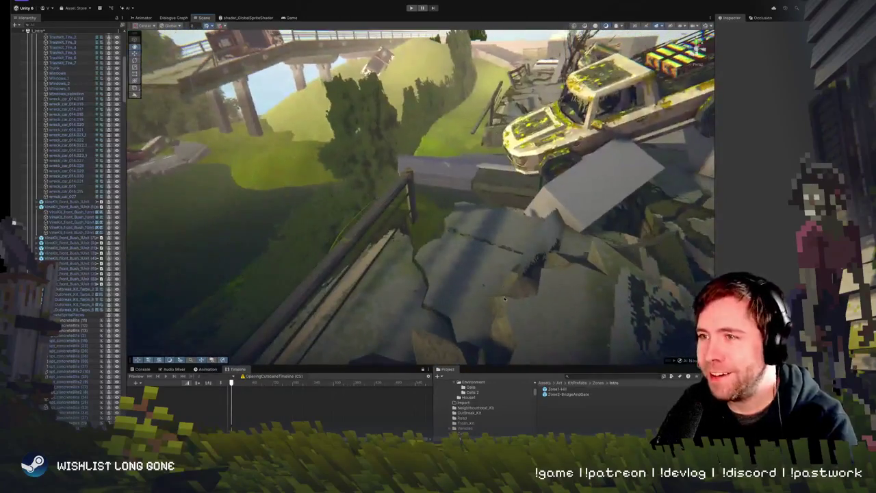
pyautogui.click(509, 232)
pyautogui.click(509, 232)
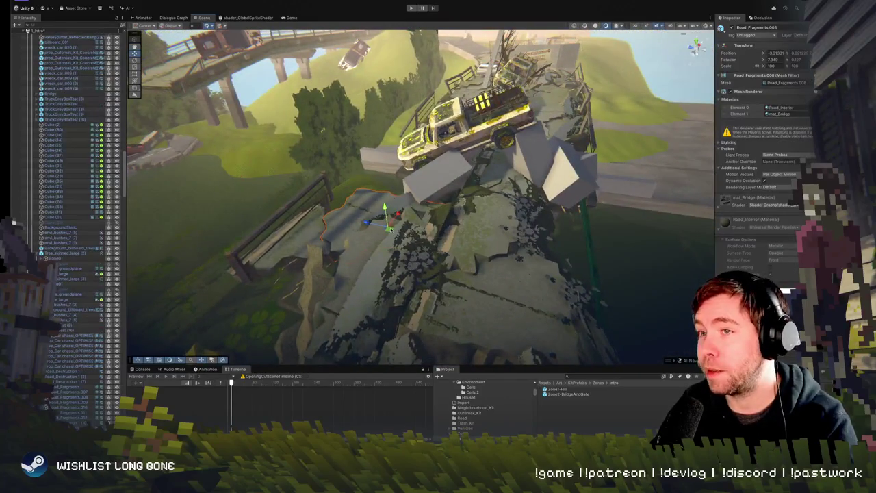
pyautogui.press('w')
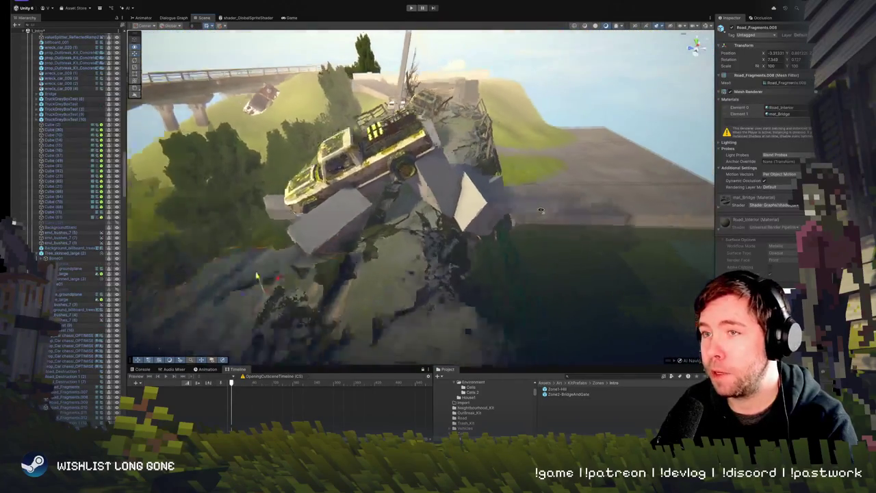
pyautogui.press('w')
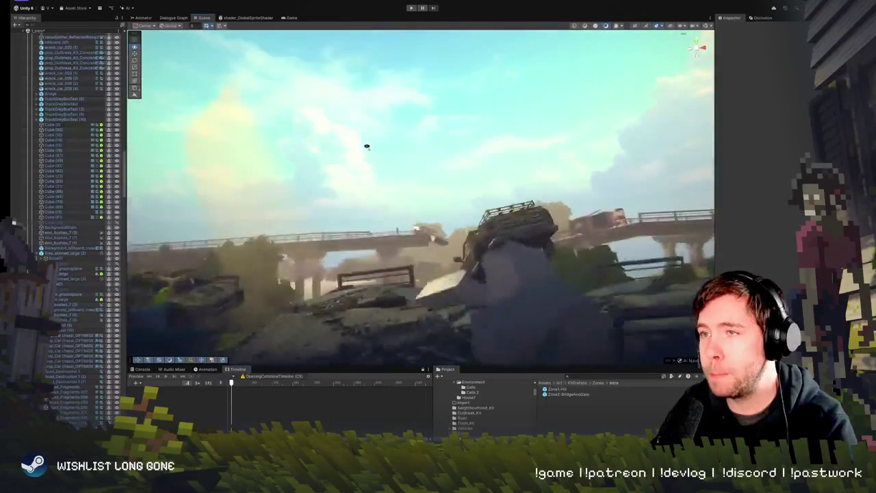
pyautogui.press('w')
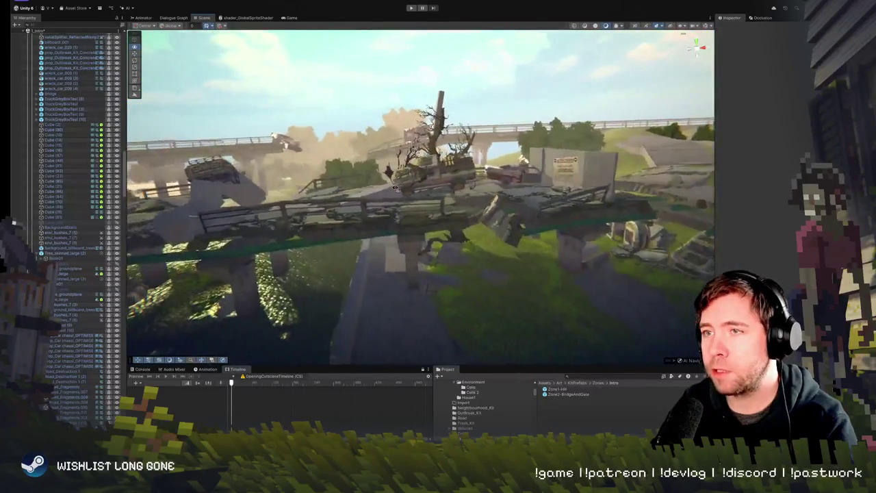
pyautogui.press('w')
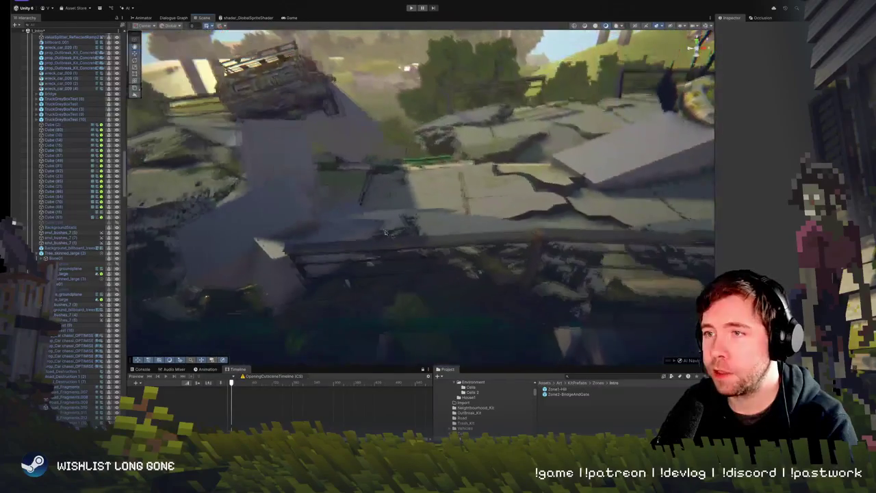
pyautogui.click(479, 280)
pyautogui.press('w')
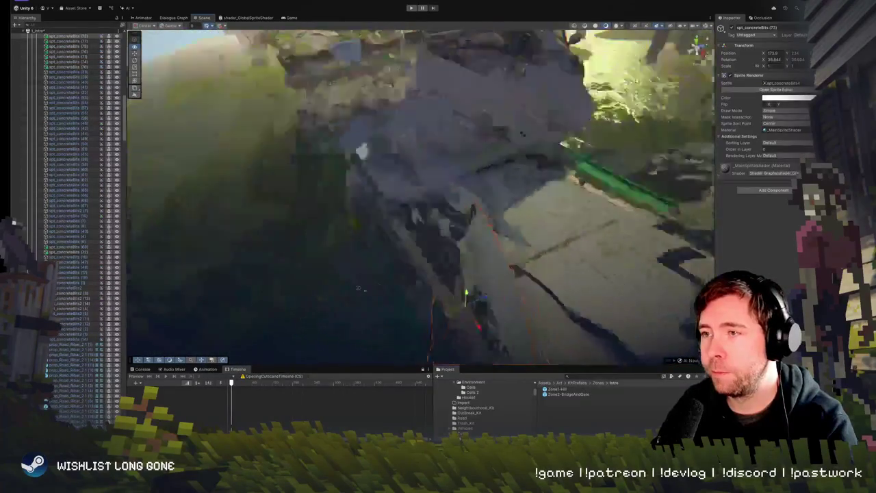
pyautogui.click(443, 292)
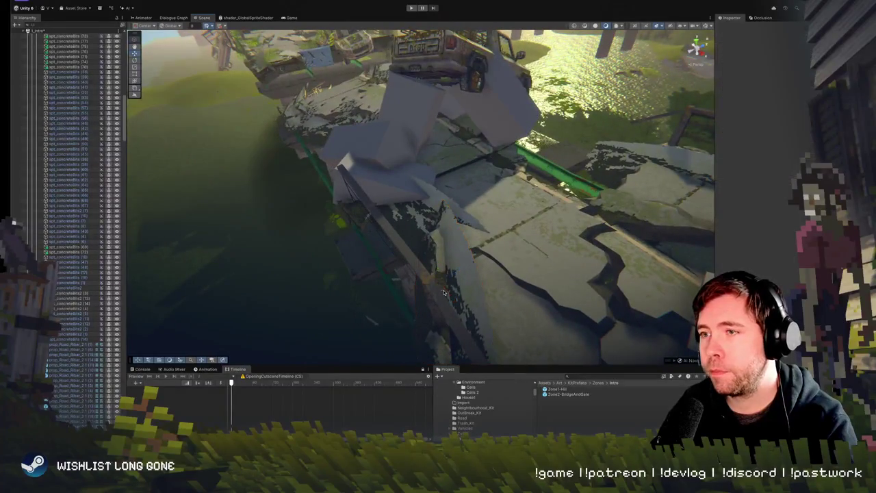
pyautogui.click(452, 279)
pyautogui.press('w')
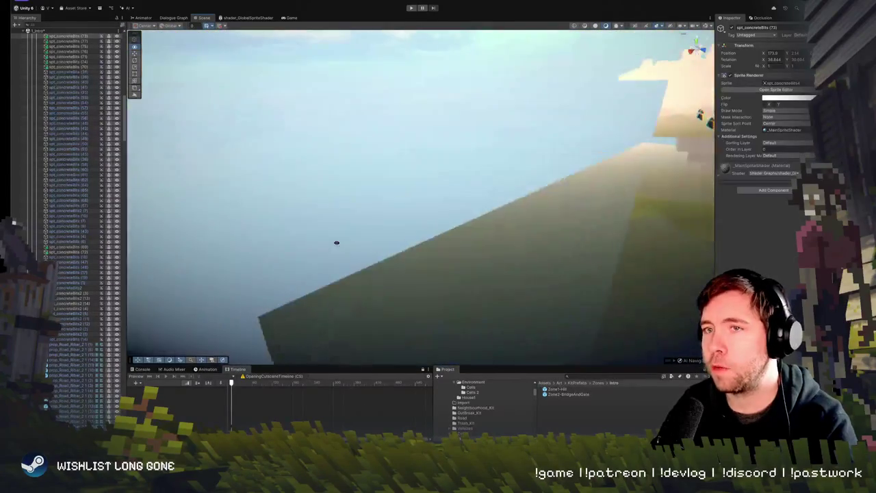
pyautogui.click(354, 250)
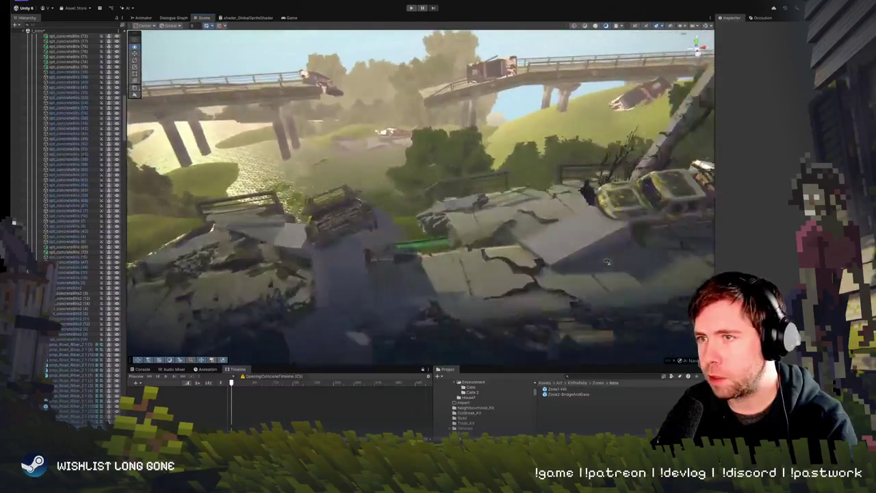
pyautogui.scroll(5, 606, 209)
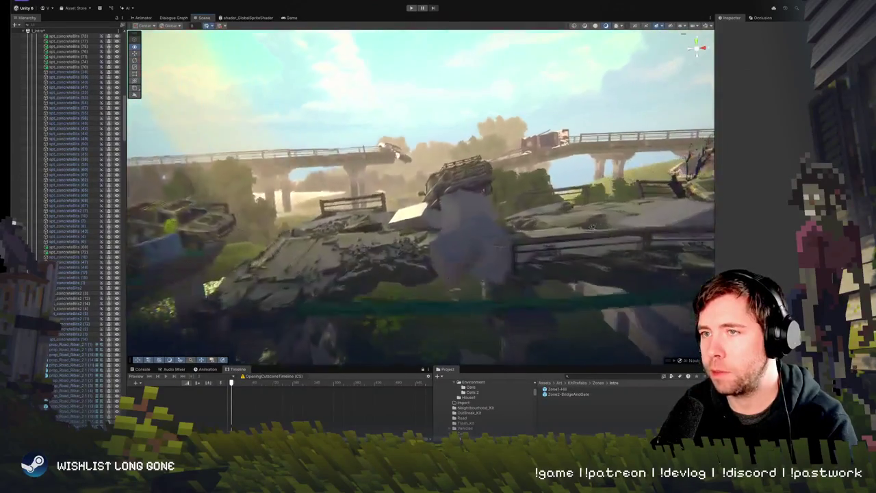
pyautogui.press('w')
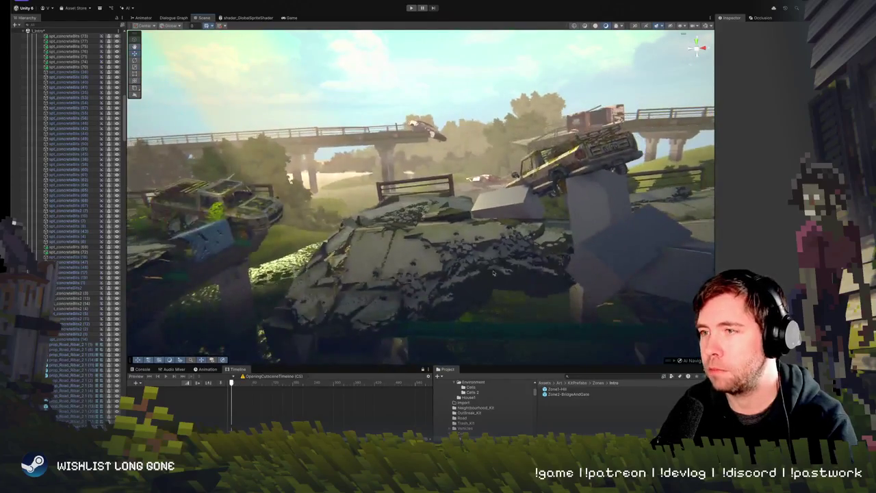
pyautogui.click(494, 272)
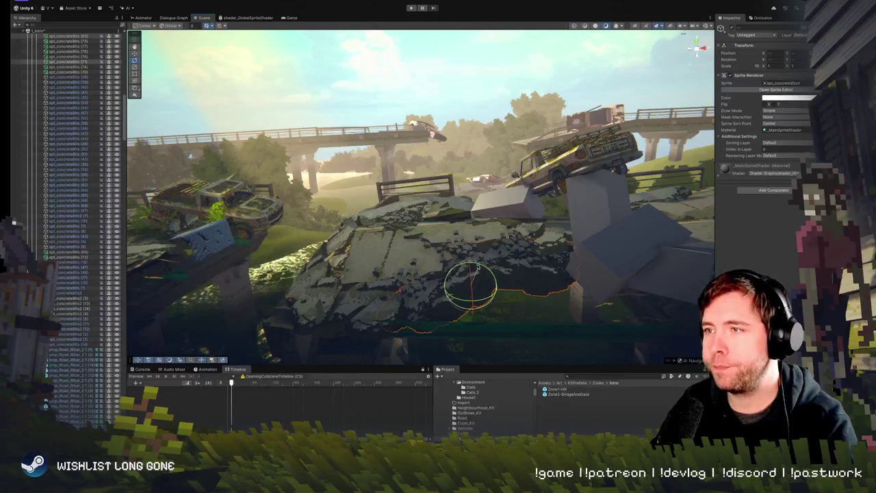
# - Select a grey cube block on the bridge, then move the shared Mario pipe GIF viewer over the editor
pyautogui.moveTo(511, 271)
pyautogui.mouseDown()
pyautogui.moveTo(544, 253)
pyautogui.moveTo(452, 271)
pyautogui.moveTo(442, 303)
pyautogui.mouseUp()
pyautogui.click(439, 272)
pyautogui.click(439, 272)
pyautogui.moveTo(438, 306); pyautogui.dragTo(451, 261)
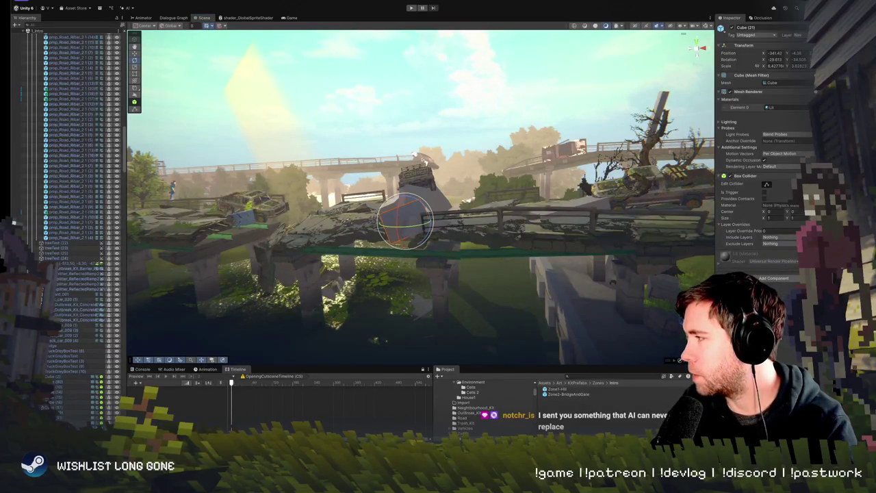
pyautogui.moveTo(875, 32); pyautogui.dragTo(437, 31)
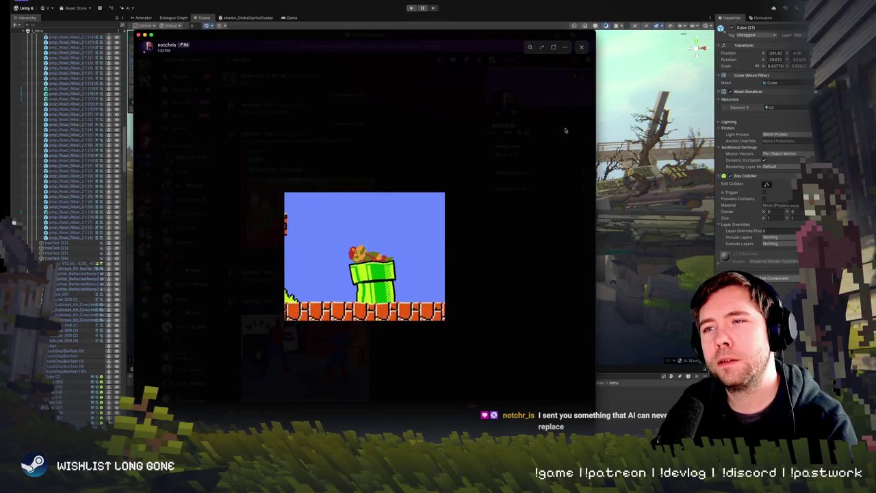
# - Close the Mario GIF viewer, orbit down toward the slab edge, and select Cube (23)
pyautogui.moveTo(474, 39); pyautogui.dragTo(476, 39)
pyautogui.press('super+w')
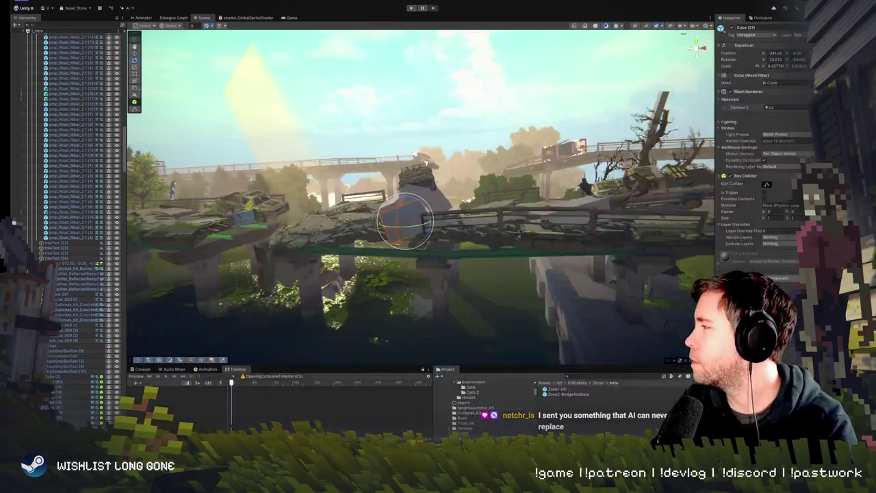
pyautogui.moveTo(374, 215)
pyautogui.mouseDown()
pyautogui.moveTo(397, 171)
pyautogui.moveTo(438, 253)
pyautogui.moveTo(505, 267)
pyautogui.moveTo(469, 281)
pyautogui.moveTo(482, 303)
pyautogui.moveTo(544, 230)
pyautogui.moveTo(479, 233)
pyautogui.moveTo(424, 253)
pyautogui.moveTo(427, 227)
pyautogui.moveTo(525, 221)
pyautogui.moveTo(333, 226)
pyautogui.moveTo(451, 242)
pyautogui.moveTo(404, 255)
pyautogui.mouseUp()
pyautogui.click(504, 266)
pyautogui.click(428, 226)
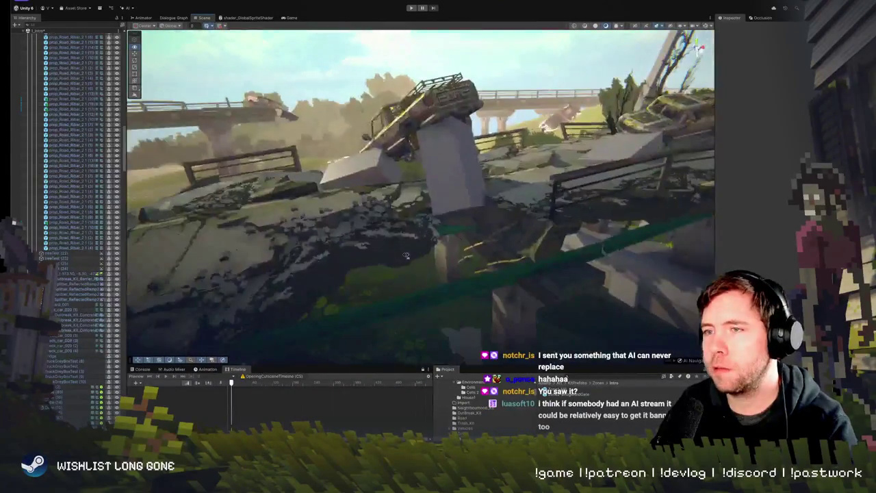
# - Select concrete-rubble sprites on the slab, slightly re-angle one, frame it, then deselect
pyautogui.click(404, 254)
pyautogui.press('w')
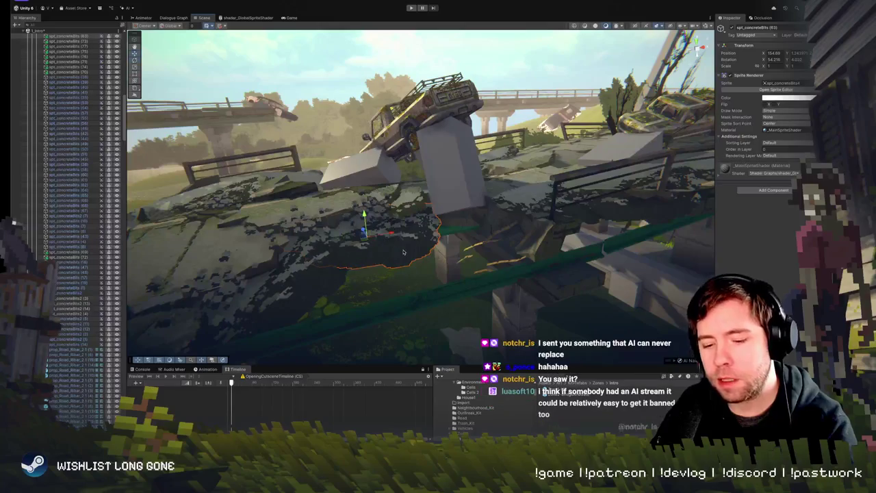
pyautogui.click(389, 248)
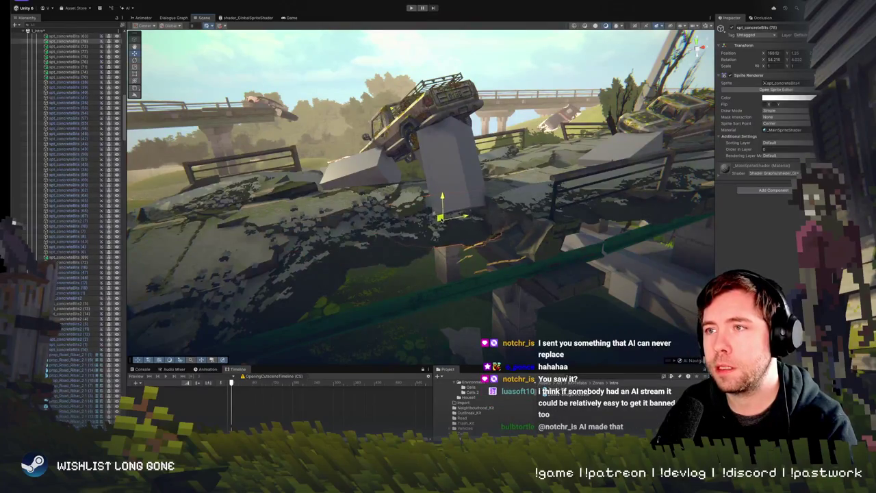
pyautogui.moveTo(444, 221)
pyautogui.mouseDown()
pyautogui.moveTo(415, 251)
pyautogui.moveTo(433, 271)
pyautogui.moveTo(431, 246)
pyautogui.mouseUp()
pyautogui.press('w')
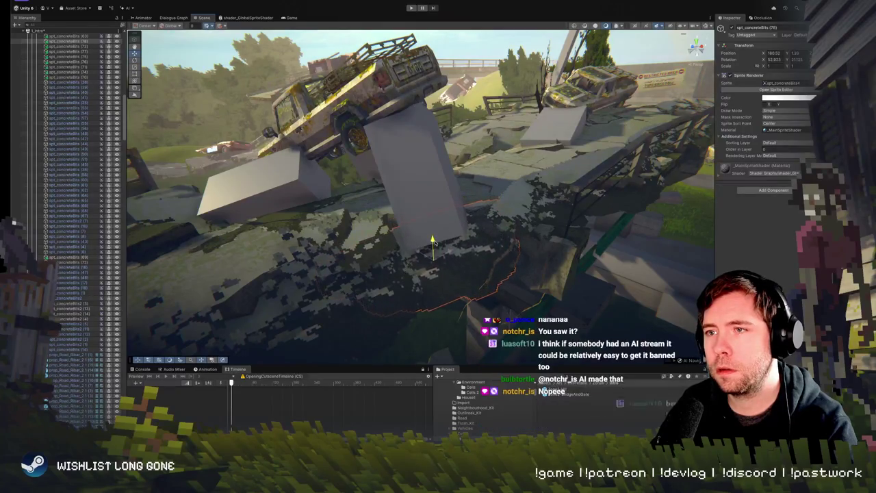
pyautogui.press('f')
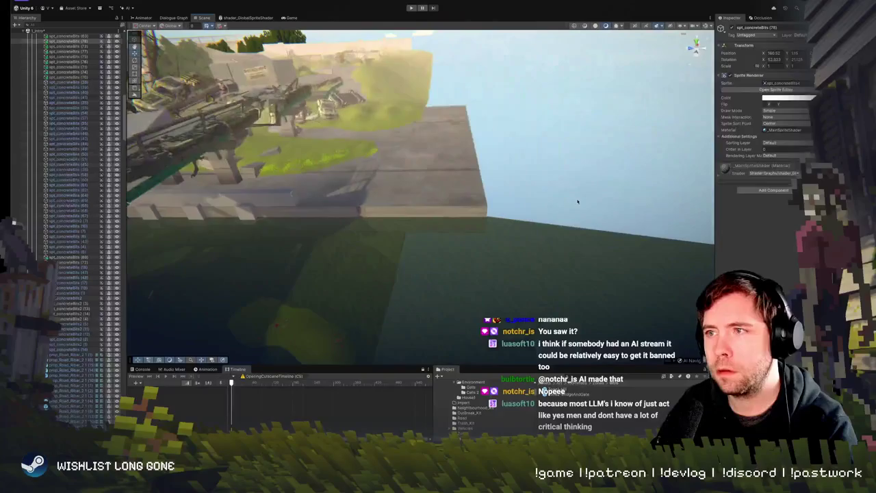
pyautogui.click(577, 203)
pyautogui.moveTo(414, 172); pyautogui.dragTo(423, 188)
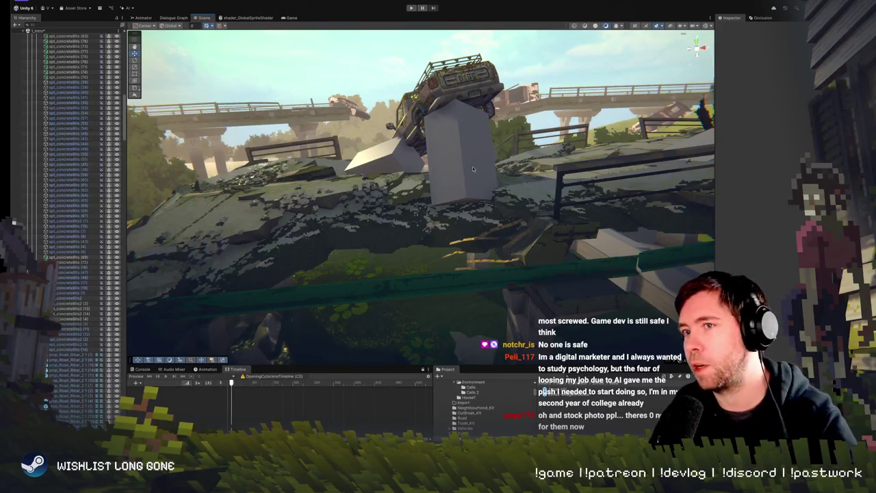
# - Frame a concrete-rubble sprite on the slab and rotate it to lie flat
pyautogui.moveTo(473, 169)
pyautogui.mouseDown()
pyautogui.moveTo(469, 120)
pyautogui.moveTo(466, 178)
pyautogui.mouseUp()
pyautogui.click(465, 201)
pyautogui.click(463, 201)
pyautogui.press('f')
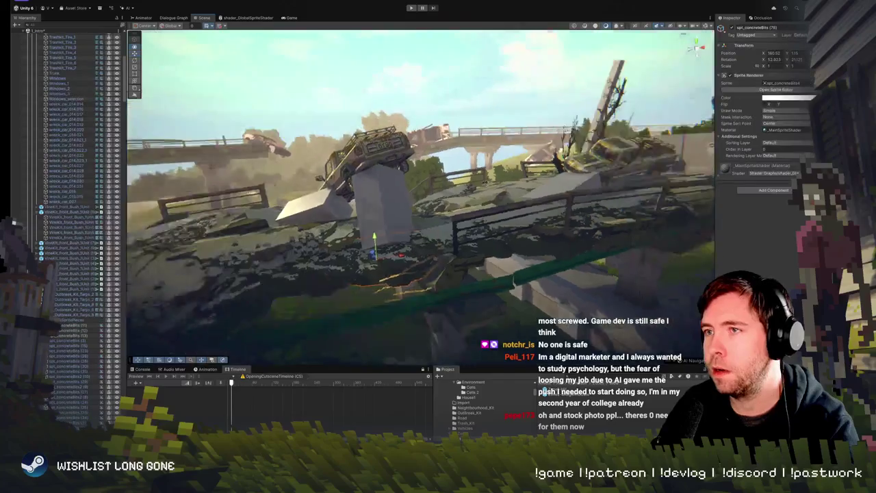
pyautogui.moveTo(357, 255)
pyautogui.mouseDown()
pyautogui.moveTo(352, 260)
pyautogui.moveTo(370, 243)
pyautogui.moveTo(354, 278)
pyautogui.mouseUp()
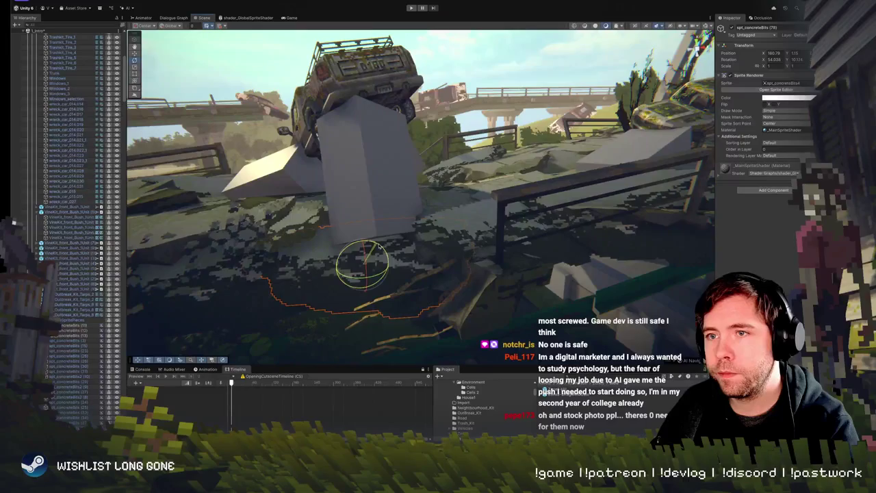
pyautogui.moveTo(377, 245)
pyautogui.mouseDown()
pyautogui.moveTo(416, 214)
pyautogui.moveTo(345, 185)
pyautogui.moveTo(326, 299)
pyautogui.mouseUp()
# - Move another rubble sprite to the pillar base, rotate it, and raise it slightly
pyautogui.click(324, 297)
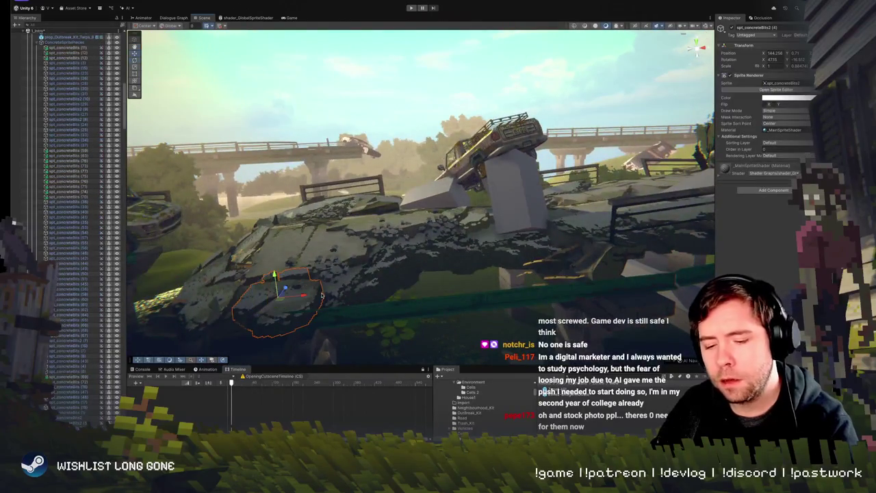
pyautogui.moveTo(282, 294)
pyautogui.mouseDown()
pyautogui.moveTo(390, 277)
pyautogui.moveTo(493, 234)
pyautogui.mouseUp()
pyautogui.moveTo(410, 251)
pyautogui.mouseDown()
pyautogui.moveTo(397, 228)
pyautogui.moveTo(422, 262)
pyautogui.mouseUp()
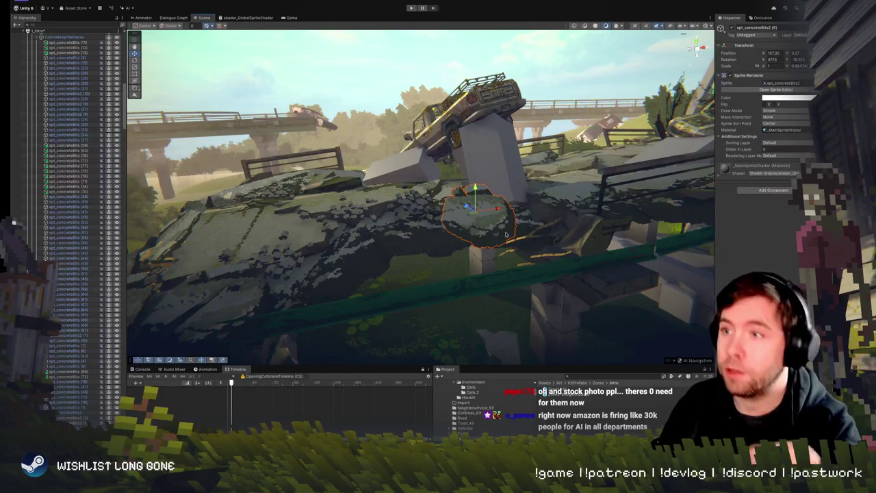
pyautogui.moveTo(470, 207)
pyautogui.mouseDown()
pyautogui.moveTo(544, 185)
pyautogui.moveTo(473, 195)
pyautogui.moveTo(398, 229)
pyautogui.moveTo(408, 209)
pyautogui.moveTo(393, 186)
pyautogui.moveTo(379, 233)
pyautogui.moveTo(381, 259)
pyautogui.moveTo(404, 264)
pyautogui.moveTo(397, 261)
pyautogui.mouseUp()
pyautogui.press('e')
pyautogui.press('w')
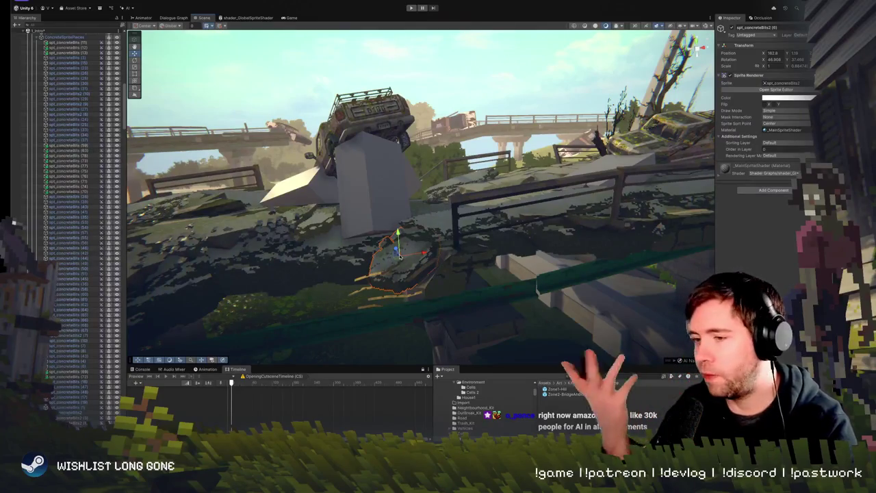
pyautogui.moveTo(397, 236)
pyautogui.mouseDown()
pyautogui.moveTo(397, 229)
pyautogui.moveTo(401, 239)
pyautogui.moveTo(411, 236)
pyautogui.moveTo(338, 235)
pyautogui.moveTo(448, 272)
pyautogui.moveTo(450, 234)
pyautogui.mouseUp()
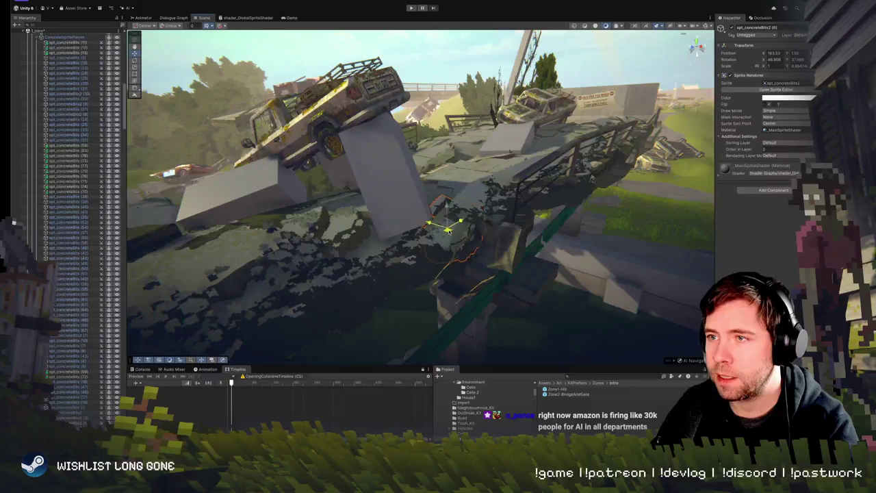
pyautogui.moveTo(450, 234)
pyautogui.mouseDown()
pyautogui.moveTo(439, 216)
pyautogui.moveTo(505, 205)
pyautogui.moveTo(390, 213)
pyautogui.moveTo(409, 271)
pyautogui.mouseUp()
# - Select rubble sprites near the pillar base and orbit around the railing and jeep to check them
pyautogui.click(439, 216)
pyautogui.click(409, 270)
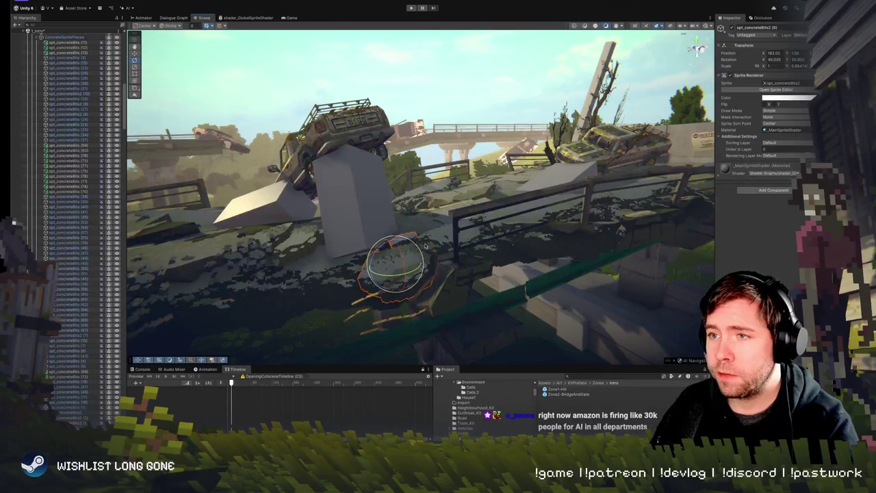
pyautogui.moveTo(392, 256); pyautogui.dragTo(385, 270)
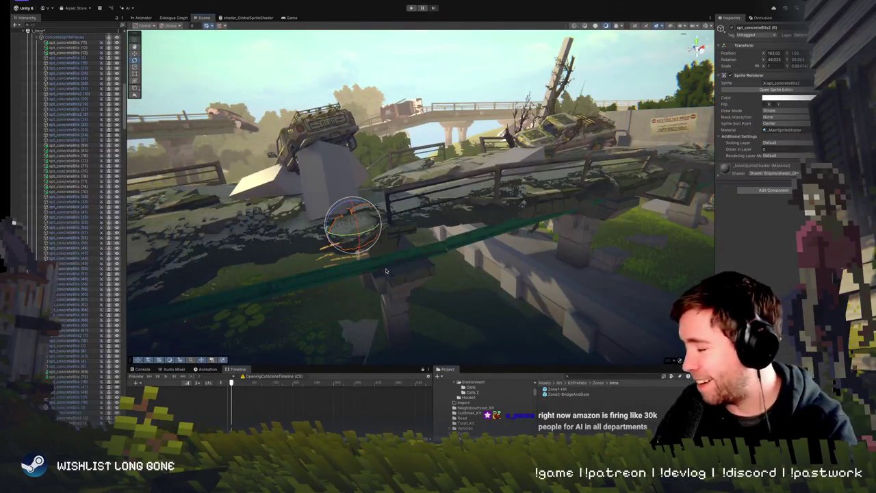
pyautogui.moveTo(386, 271)
pyautogui.mouseDown()
pyautogui.moveTo(402, 260)
pyautogui.moveTo(400, 269)
pyautogui.mouseUp()
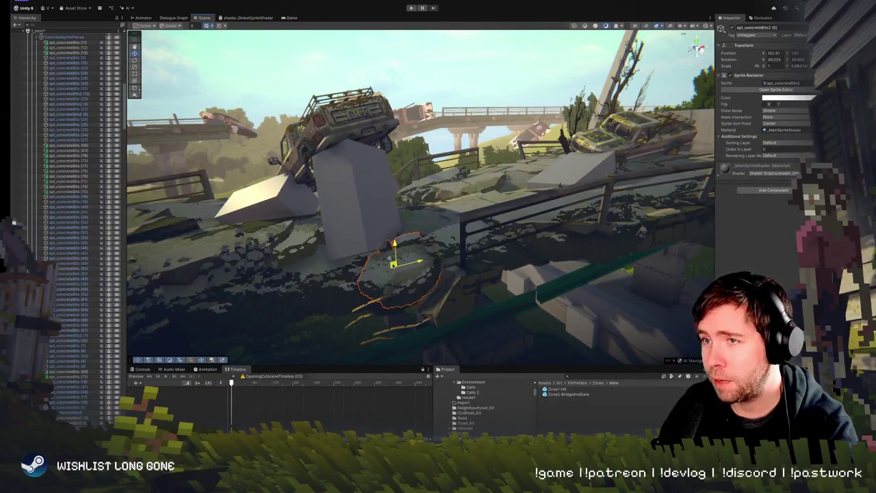
pyautogui.moveTo(394, 263); pyautogui.dragTo(395, 263)
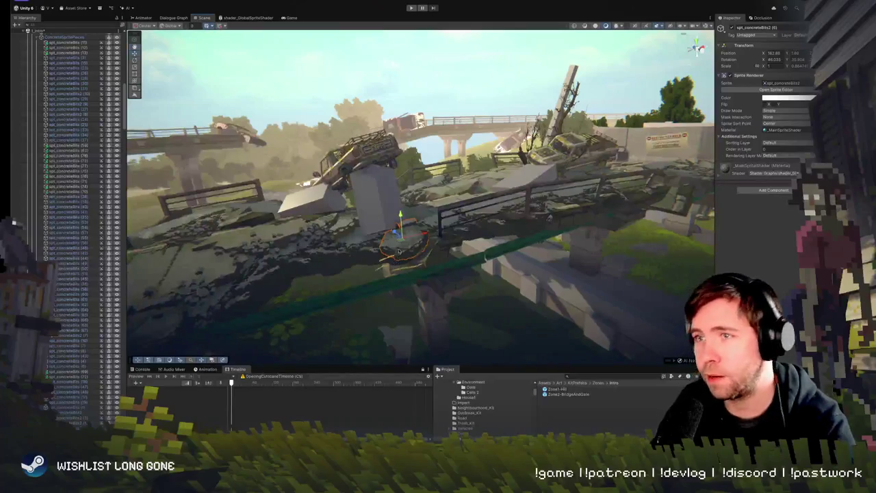
pyautogui.moveTo(381, 224); pyautogui.dragTo(428, 228)
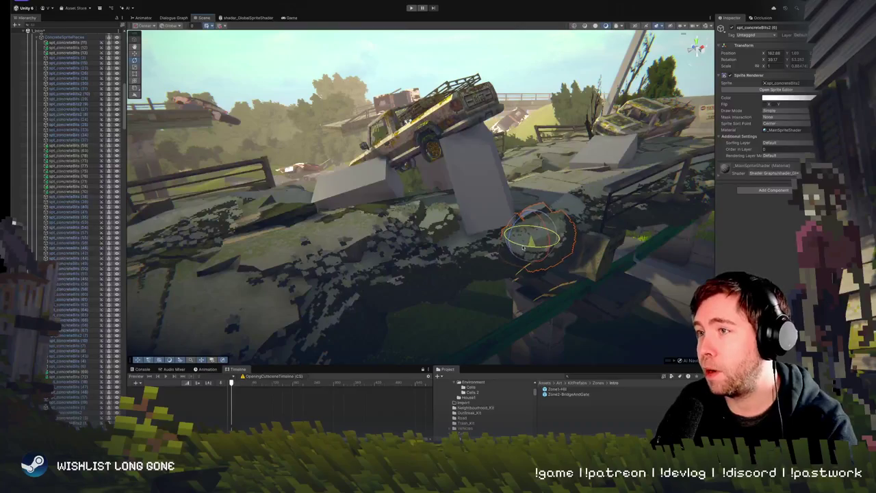
pyautogui.moveTo(457, 284)
pyautogui.mouseDown()
pyautogui.moveTo(376, 270)
pyautogui.moveTo(373, 298)
pyautogui.moveTo(441, 269)
pyautogui.moveTo(344, 255)
pyautogui.mouseUp()
# - Select the rebar piece beside the pillar holding the wrecked pickup
pyautogui.click(331, 265)
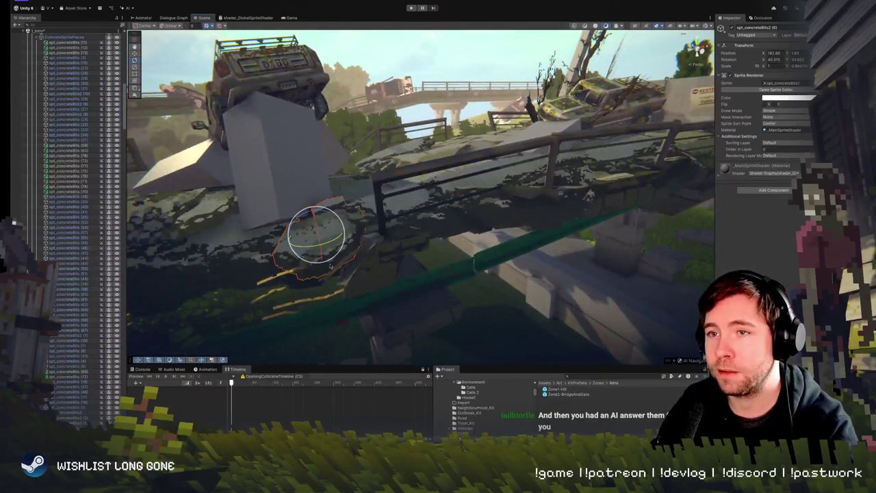
pyautogui.click(290, 274)
pyautogui.moveTo(289, 274); pyautogui.dragTo(462, 281)
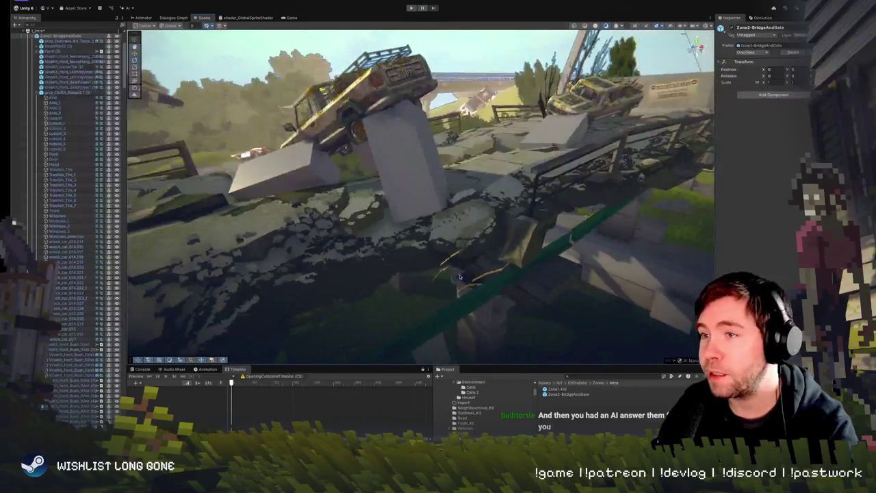
pyautogui.click(451, 258)
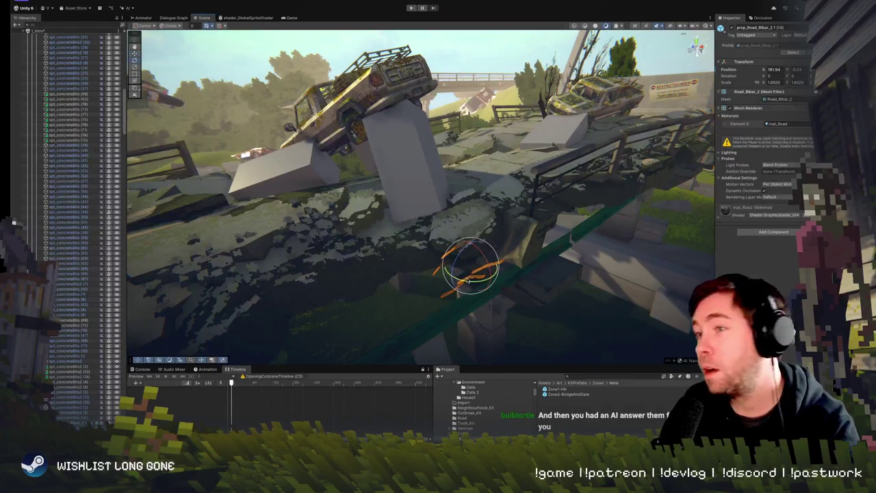
pyautogui.click(466, 238)
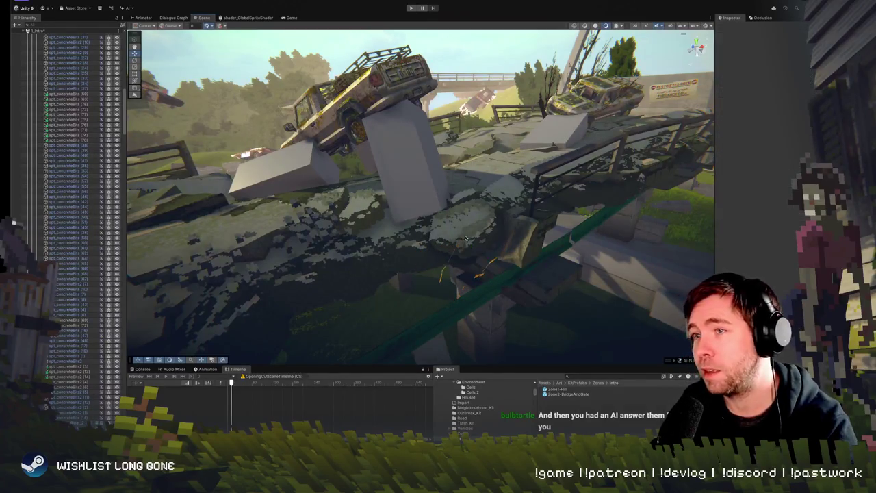
pyautogui.click(474, 283)
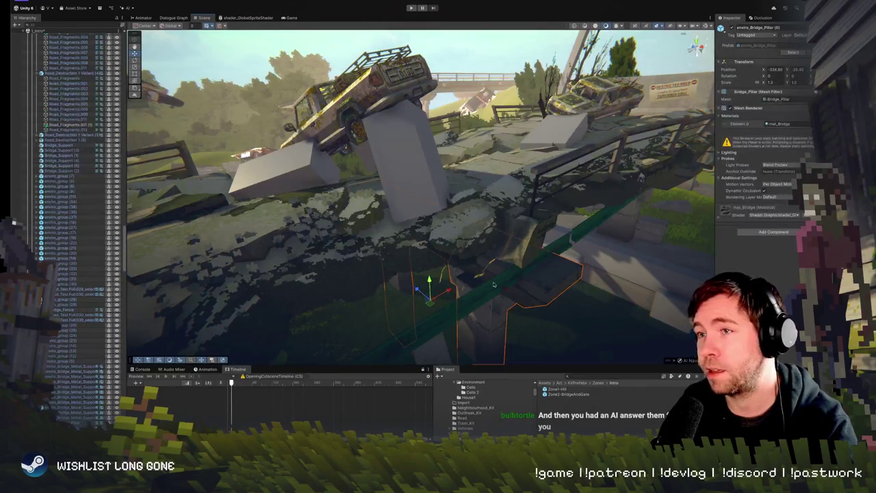
pyautogui.click(469, 257)
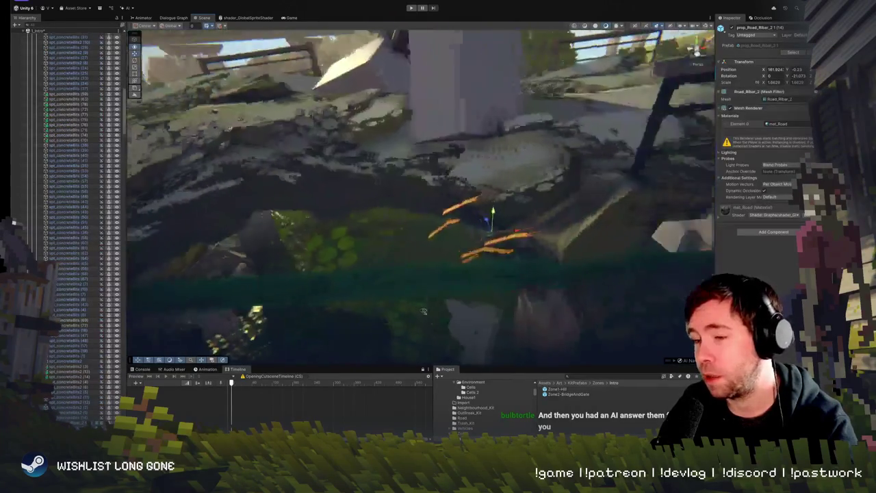
pyautogui.moveTo(419, 292); pyautogui.dragTo(446, 209)
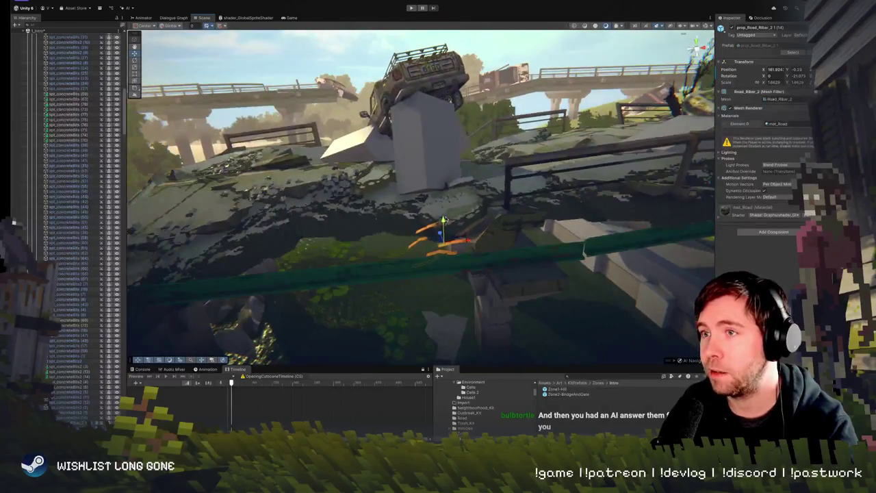
pyautogui.click(447, 209)
pyautogui.click(446, 236)
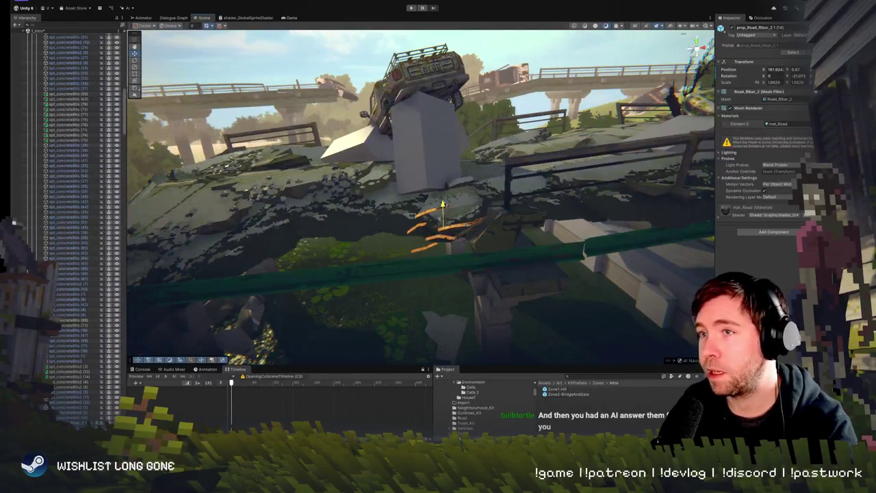
pyautogui.scroll(-10, 584, 232)
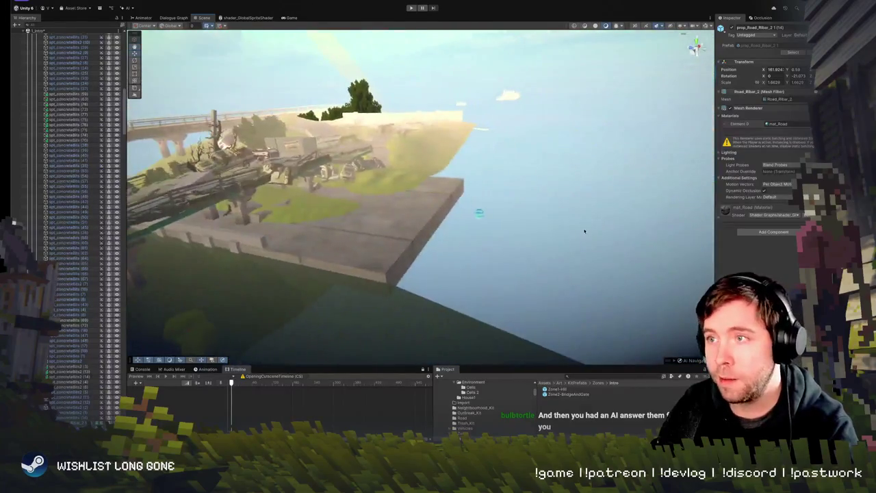
pyautogui.click(585, 231)
pyautogui.moveTo(584, 232)
pyautogui.mouseDown()
pyautogui.moveTo(472, 225)
pyautogui.moveTo(483, 231)
pyautogui.mouseUp()
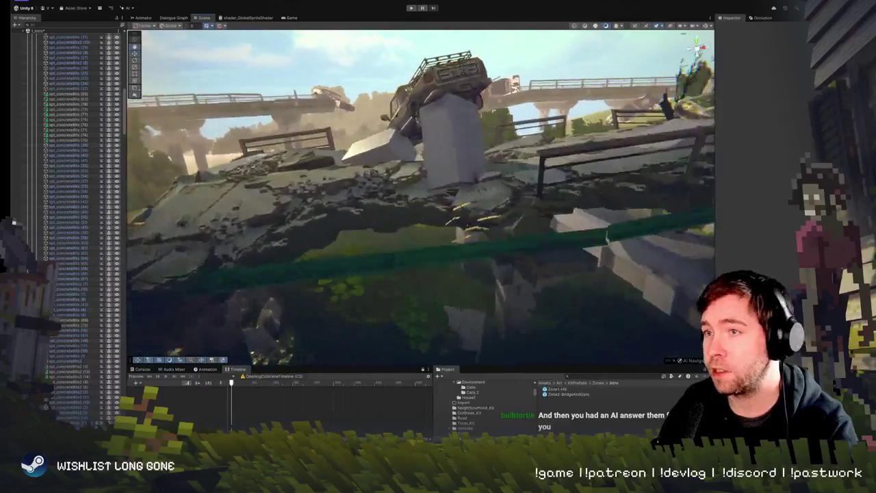
pyautogui.click(483, 231)
pyautogui.moveTo(483, 231); pyautogui.dragTo(447, 235)
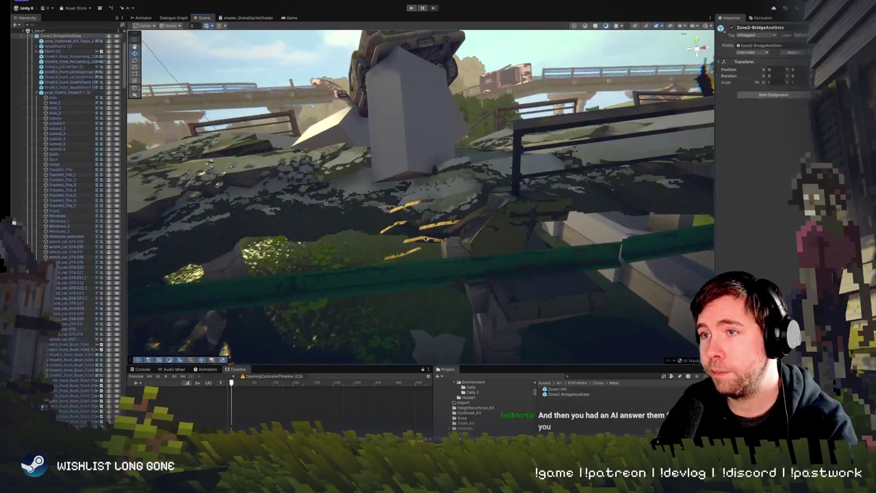
pyautogui.click(426, 239)
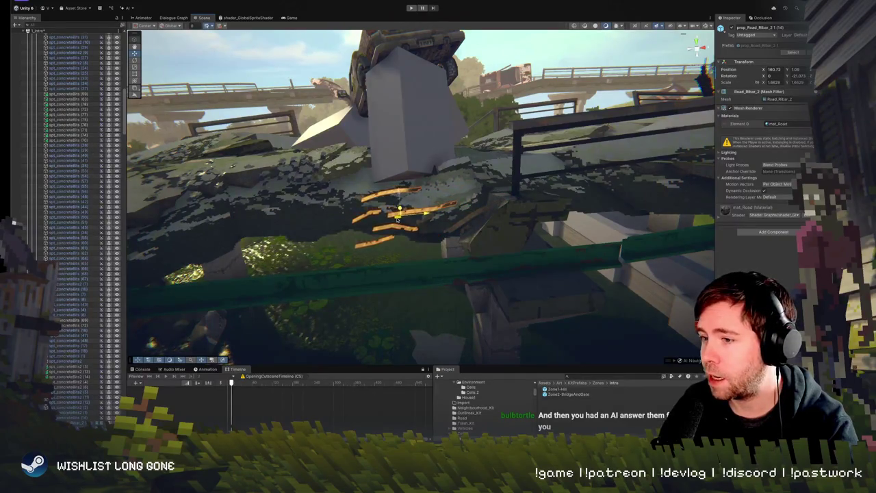
pyautogui.moveTo(395, 218)
pyautogui.mouseDown()
pyautogui.moveTo(438, 215)
pyautogui.moveTo(425, 216)
pyautogui.moveTo(419, 198)
pyautogui.mouseUp()
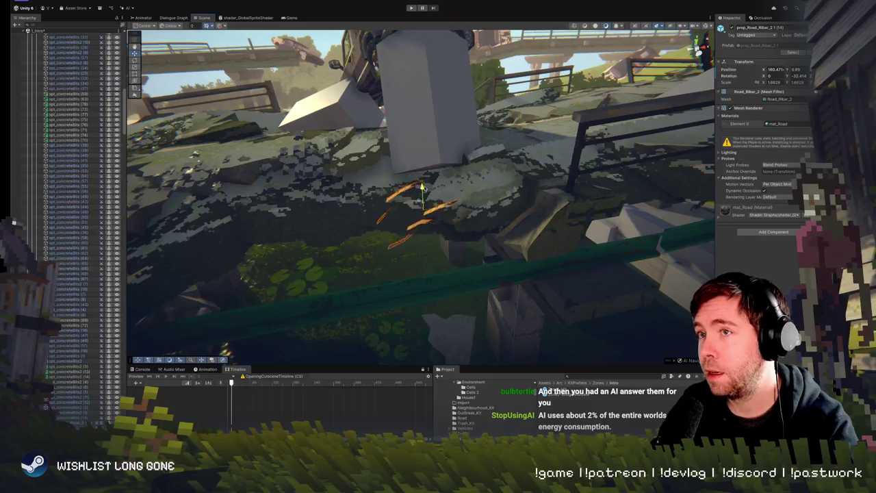
pyautogui.moveTo(422, 191)
pyautogui.mouseDown()
pyautogui.moveTo(421, 226)
pyautogui.moveTo(572, 164)
pyautogui.moveTo(560, 180)
pyautogui.moveTo(405, 173)
pyautogui.moveTo(425, 209)
pyautogui.moveTo(439, 207)
pyautogui.mouseUp()
pyautogui.click(425, 209)
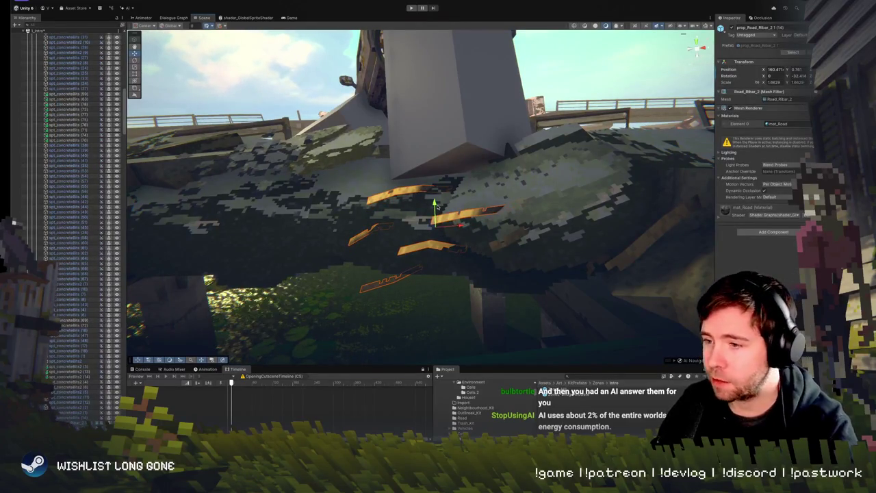
pyautogui.moveTo(435, 204)
pyautogui.mouseDown()
pyautogui.moveTo(462, 180)
pyautogui.moveTo(450, 185)
pyautogui.mouseUp()
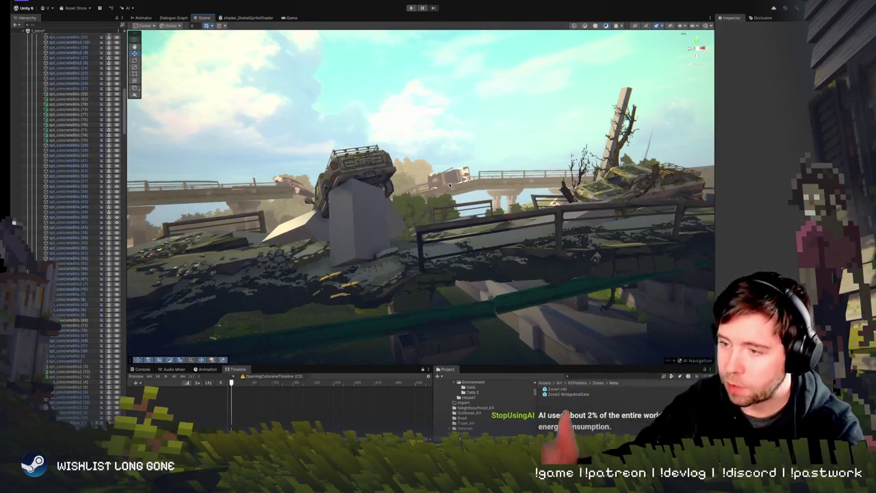
pyautogui.moveTo(450, 185)
pyautogui.mouseDown()
pyautogui.moveTo(433, 256)
pyautogui.moveTo(430, 249)
pyautogui.moveTo(495, 273)
pyautogui.moveTo(462, 234)
pyautogui.mouseUp()
pyautogui.click(495, 274)
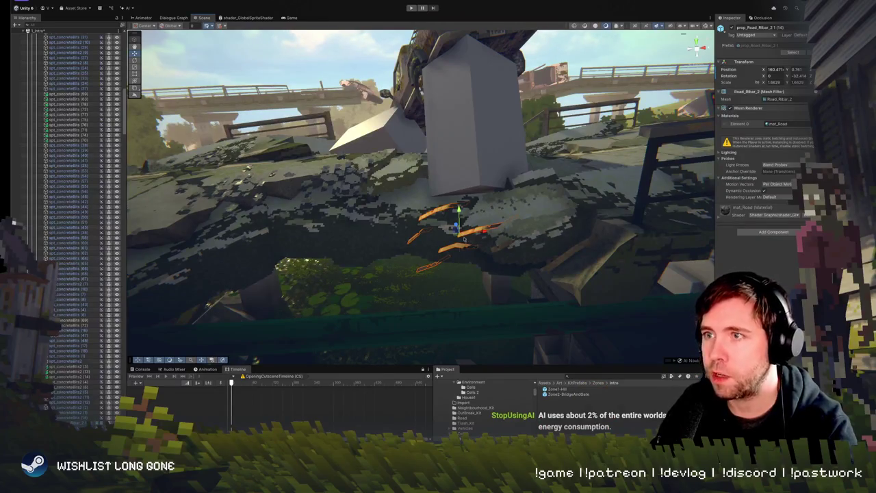
pyautogui.moveTo(442, 230); pyautogui.dragTo(430, 225)
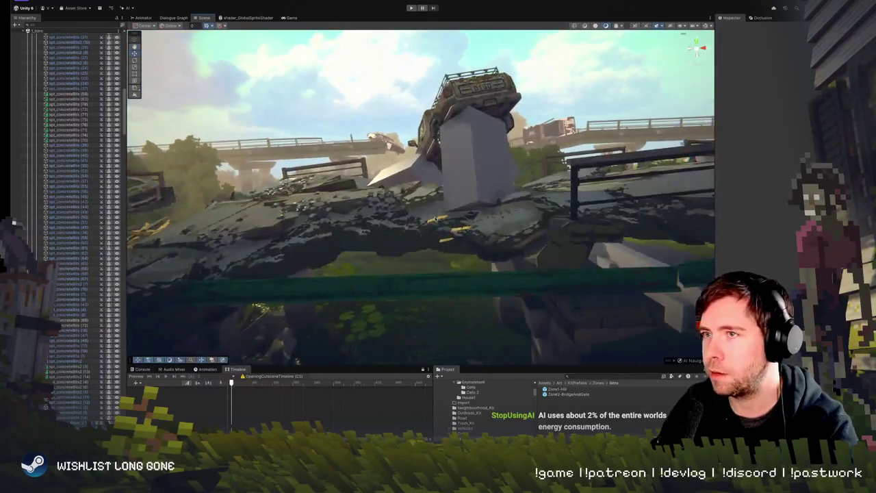
pyautogui.click(435, 219)
pyautogui.click(436, 220)
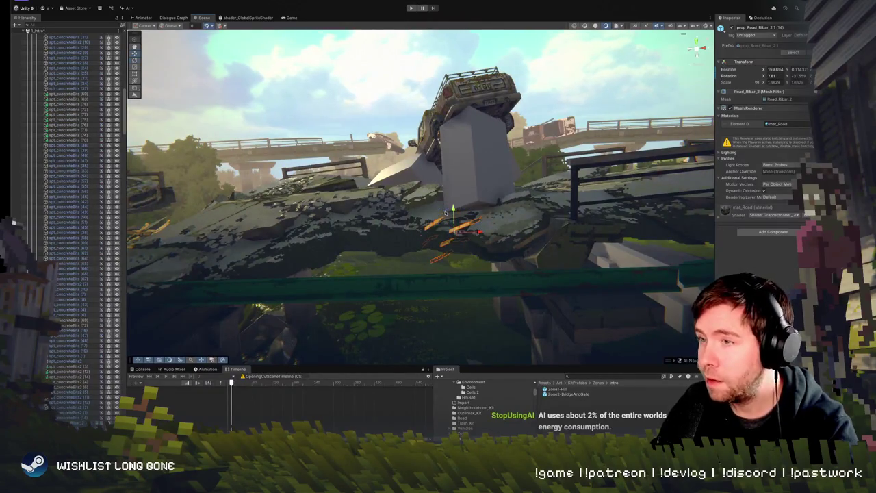
pyautogui.moveTo(457, 226)
pyautogui.mouseDown()
pyautogui.moveTo(458, 116)
pyautogui.moveTo(491, 120)
pyautogui.mouseUp()
pyautogui.click(463, 114)
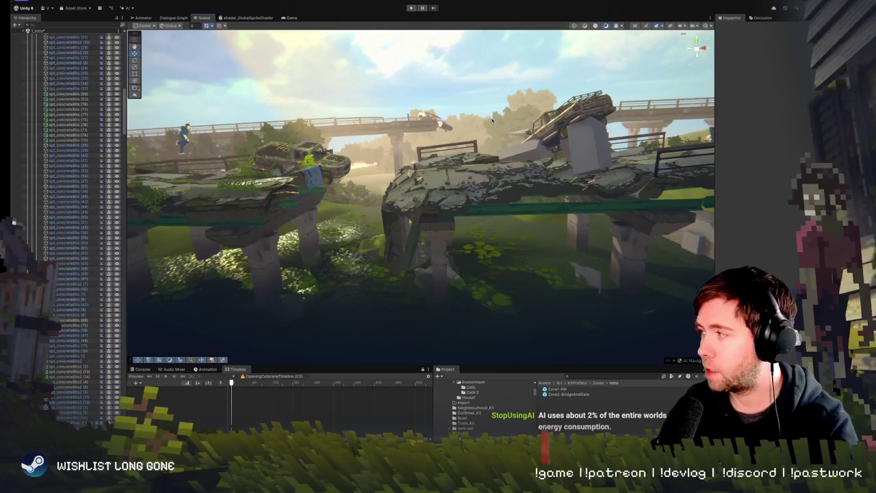
# - Select a spt_concreteBits sprite below the pickup's pillar and nudge it slightly sideways
pyautogui.moveTo(509, 148)
pyautogui.mouseDown()
pyautogui.moveTo(526, 125)
pyautogui.moveTo(542, 146)
pyautogui.moveTo(479, 196)
pyautogui.mouseUp()
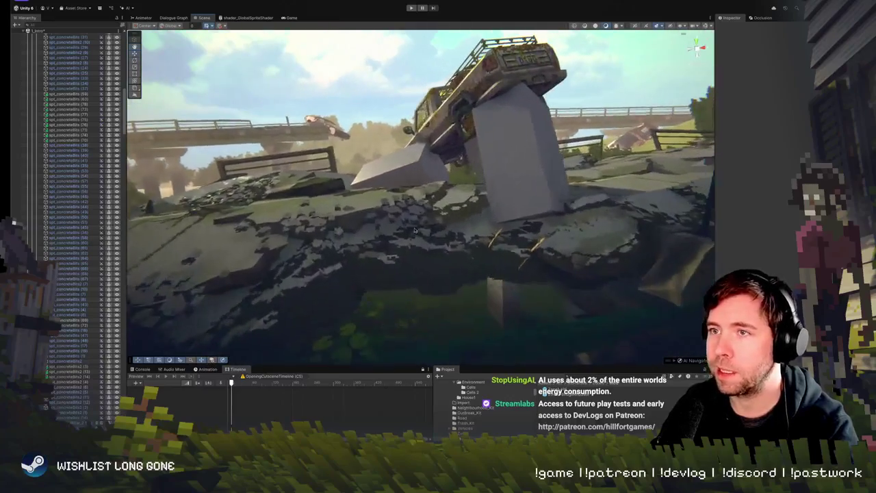
pyautogui.click(474, 200)
pyautogui.moveTo(441, 193); pyautogui.dragTo(452, 205)
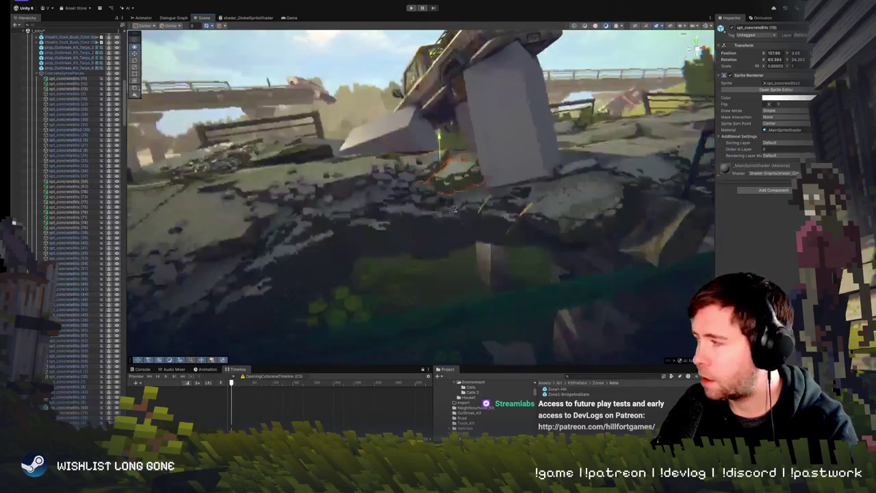
pyautogui.scroll(-5, 453, 209)
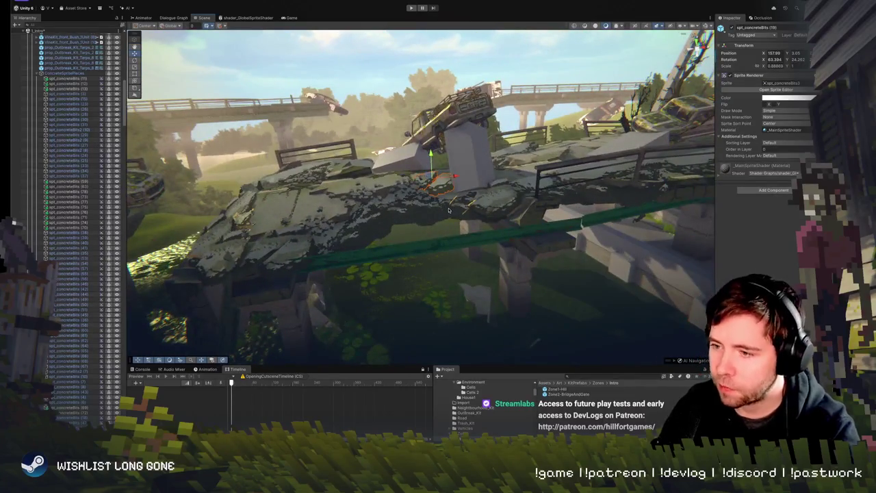
pyautogui.moveTo(448, 214)
pyautogui.mouseDown()
pyautogui.moveTo(422, 225)
pyautogui.moveTo(436, 201)
pyautogui.mouseUp()
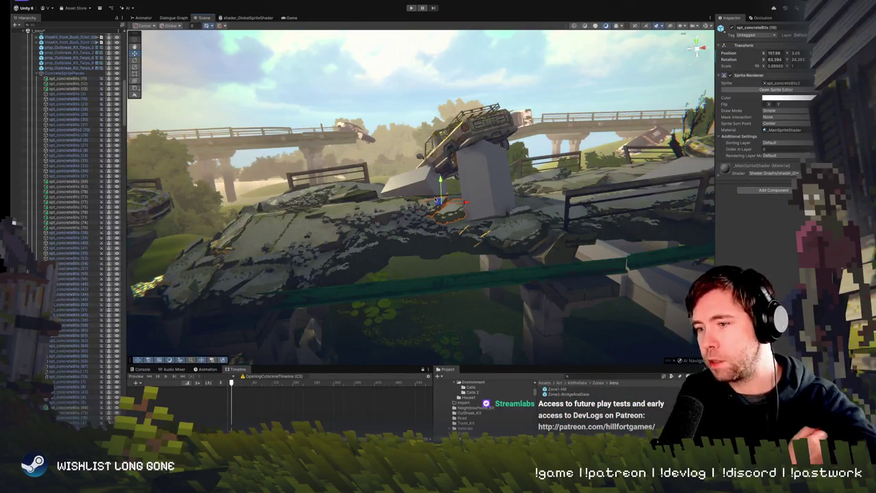
pyautogui.moveTo(439, 206); pyautogui.dragTo(304, 218)
pyautogui.scroll(5, 438, 201)
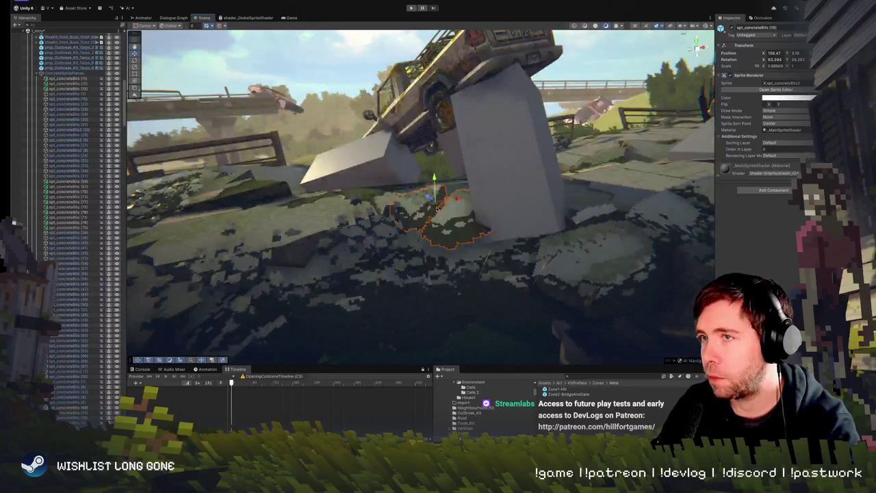
# - Slide the rubble sprite along X and rotate it to about 57.5°
pyautogui.moveTo(437, 209)
pyautogui.mouseDown()
pyautogui.moveTo(445, 205)
pyautogui.moveTo(416, 196)
pyautogui.moveTo(605, 186)
pyautogui.moveTo(417, 199)
pyautogui.moveTo(448, 190)
pyautogui.mouseUp()
pyautogui.press('e')
pyautogui.click(430, 197)
pyautogui.click(430, 197)
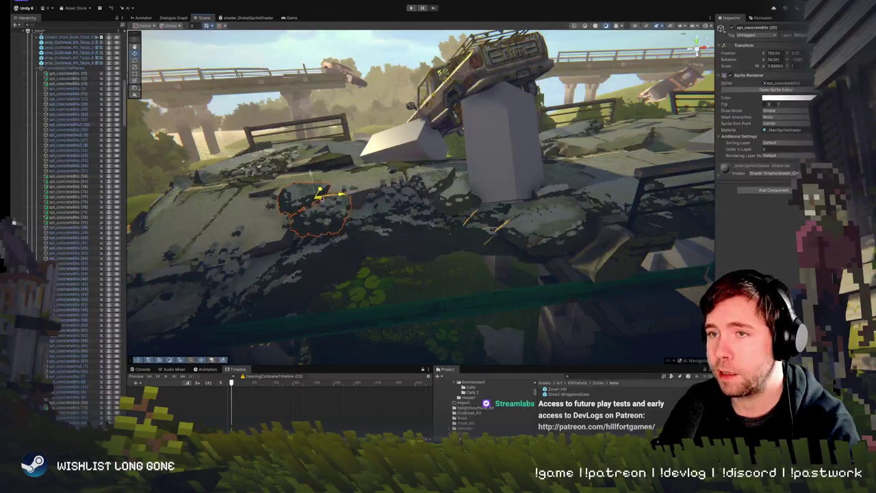
pyautogui.moveTo(373, 195)
pyautogui.mouseDown()
pyautogui.moveTo(341, 175)
pyautogui.moveTo(443, 213)
pyautogui.moveTo(430, 214)
pyautogui.mouseUp()
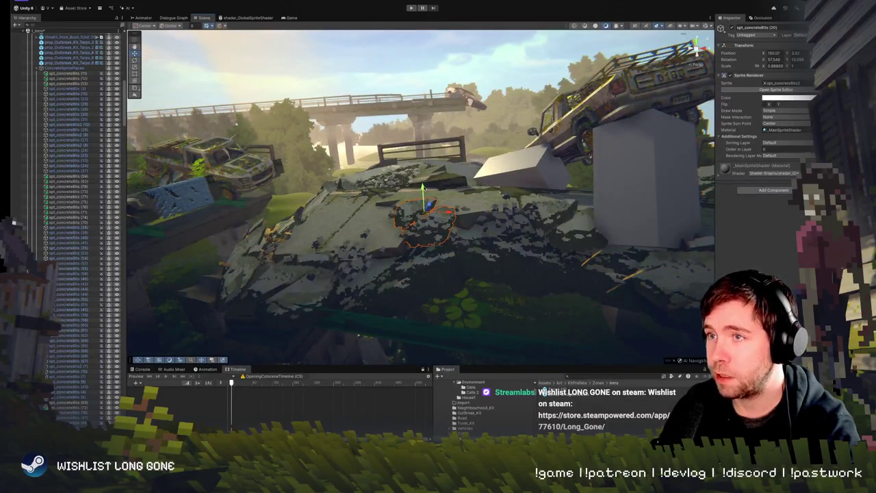
pyautogui.moveTo(425, 193)
pyautogui.mouseDown()
pyautogui.moveTo(427, 180)
pyautogui.moveTo(442, 226)
pyautogui.mouseUp()
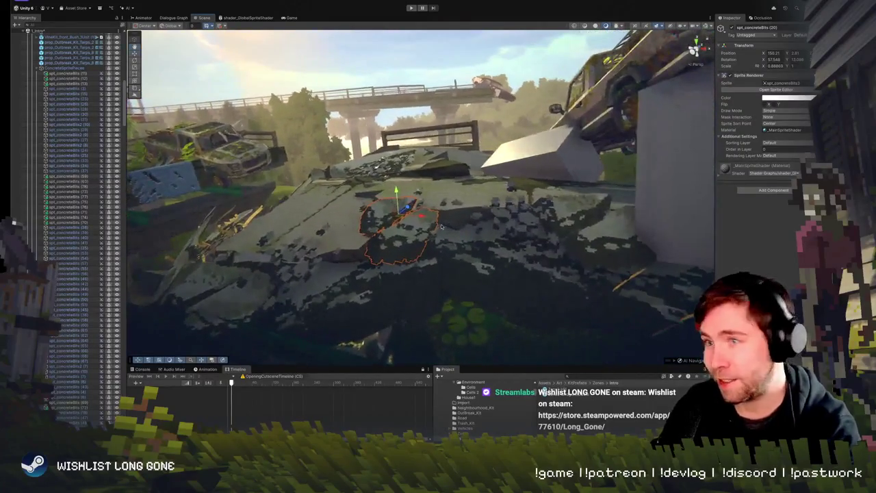
# - Pick spt_concreteBits (12) from among overlapping road fragments and move it down and left
pyautogui.click(395, 237)
pyautogui.click(385, 223)
pyautogui.click(384, 226)
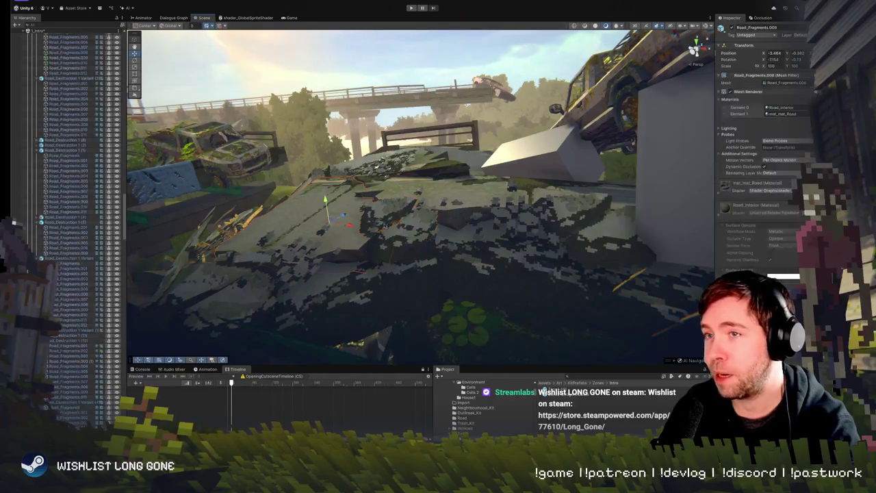
pyautogui.scroll(3, 450, 235)
pyautogui.click(451, 234)
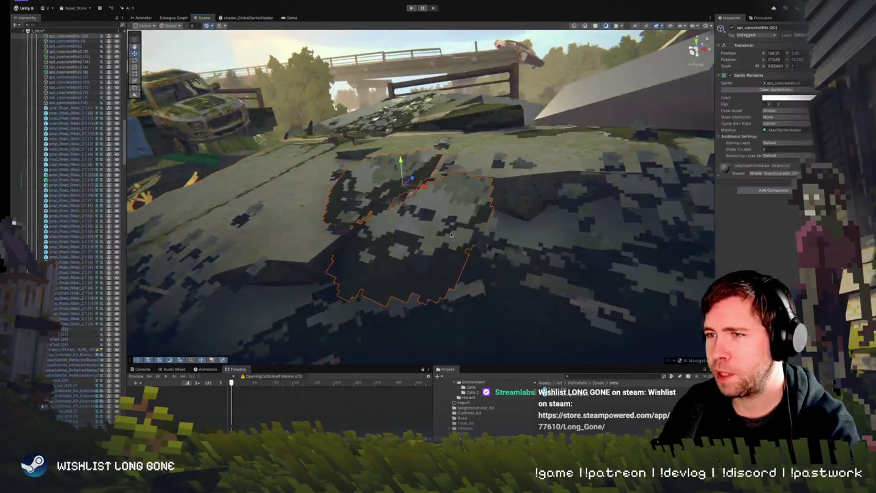
pyautogui.click(469, 238)
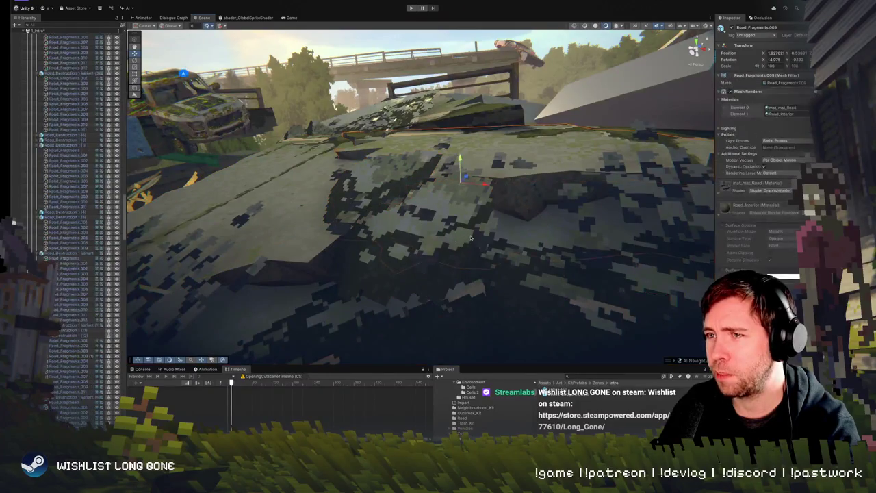
pyautogui.click(483, 234)
pyautogui.moveTo(421, 181)
pyautogui.mouseDown()
pyautogui.moveTo(518, 185)
pyautogui.moveTo(470, 176)
pyautogui.moveTo(368, 202)
pyautogui.mouseUp()
pyautogui.press('e')
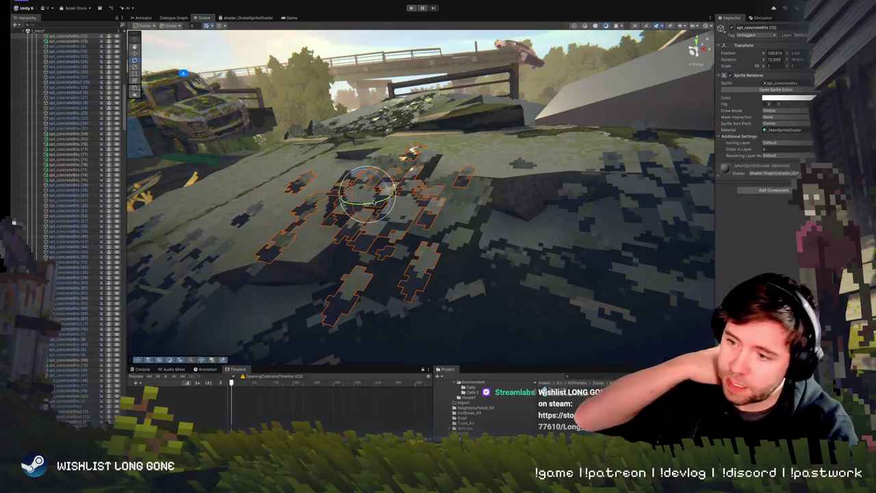
pyautogui.moveTo(374, 201); pyautogui.dragTo(517, 191)
# - Cycle through spt_concreteBits (13), (12) and (20) while orbiting around the rubble
pyautogui.click(454, 226)
pyautogui.moveTo(458, 208); pyautogui.dragTo(385, 264)
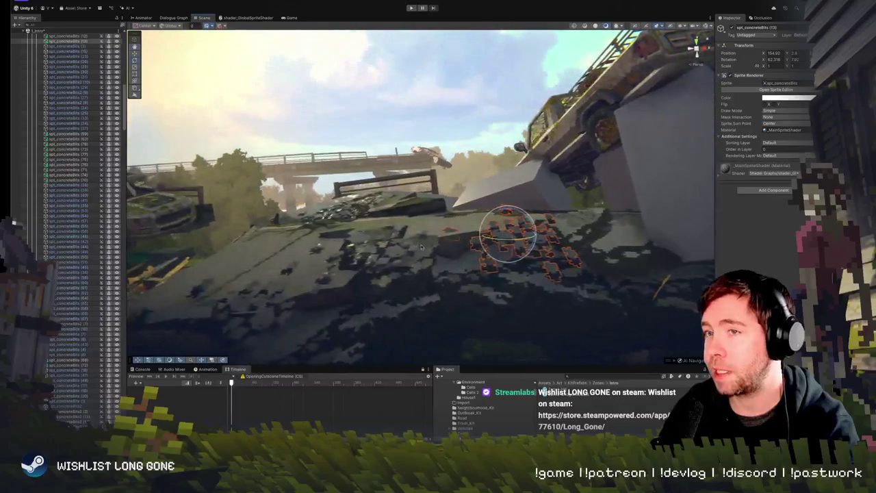
pyautogui.click(385, 263)
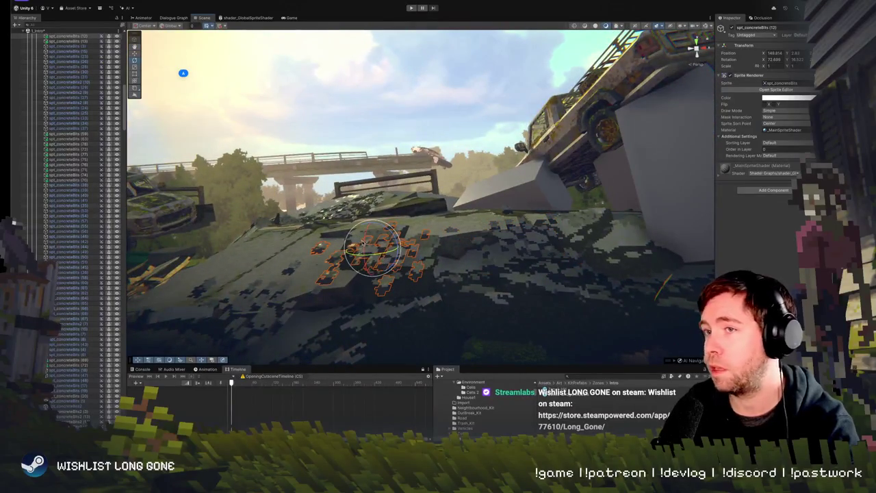
pyautogui.moveTo(363, 243)
pyautogui.mouseDown()
pyautogui.moveTo(612, 258)
pyautogui.moveTo(449, 249)
pyautogui.moveTo(333, 293)
pyautogui.mouseUp()
pyautogui.click(612, 258)
pyautogui.click(333, 293)
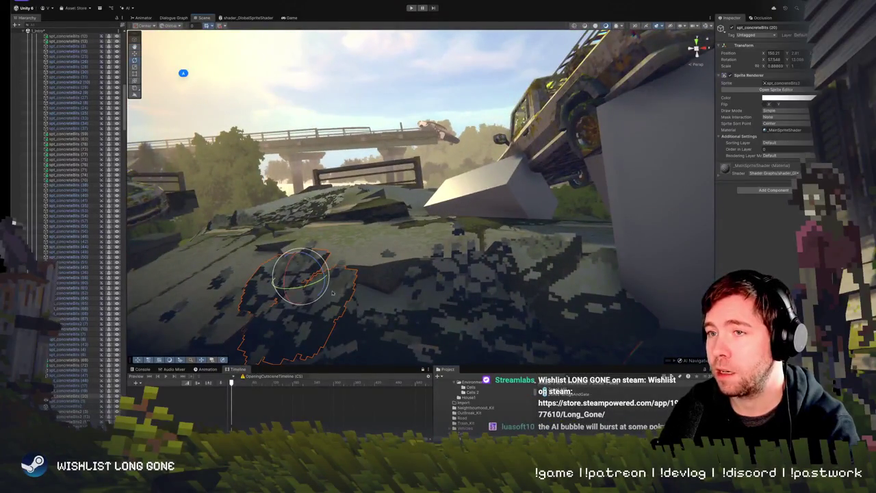
pyautogui.click(510, 231)
pyautogui.click(269, 284)
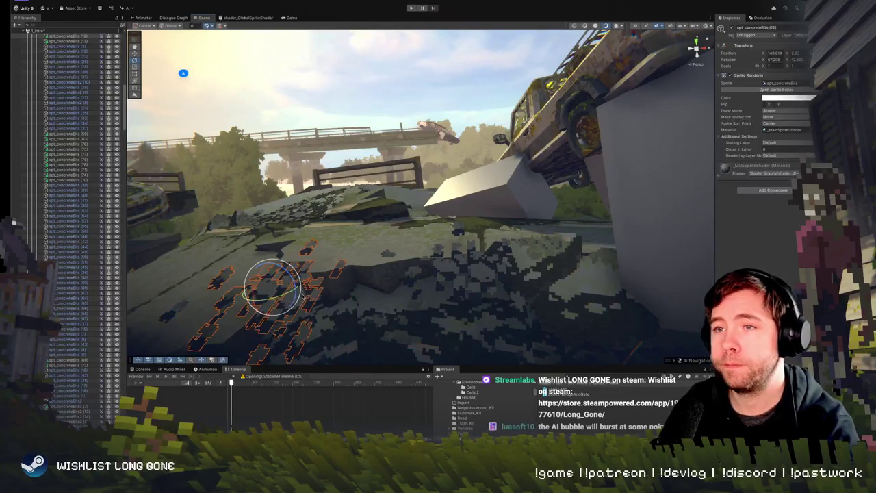
pyautogui.moveTo(269, 284)
pyautogui.mouseDown()
pyautogui.moveTo(491, 250)
pyautogui.moveTo(394, 207)
pyautogui.mouseUp()
# - Nudge the concrete bits along X, lower spt_concreteBits (63), and rotate spt_concreteBits (13)
pyautogui.click(376, 205)
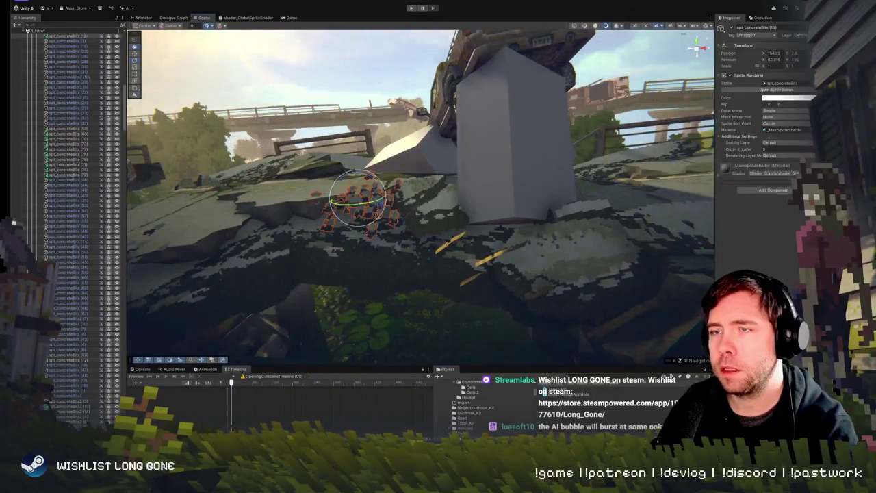
pyautogui.press('f')
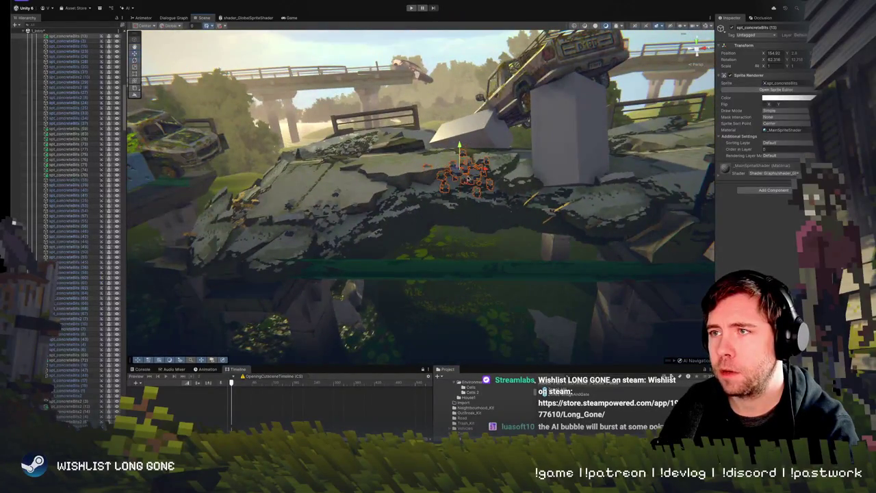
pyautogui.press('w')
pyautogui.moveTo(460, 171)
pyautogui.mouseDown()
pyautogui.moveTo(463, 162)
pyautogui.moveTo(395, 251)
pyautogui.mouseUp()
pyautogui.click(395, 252)
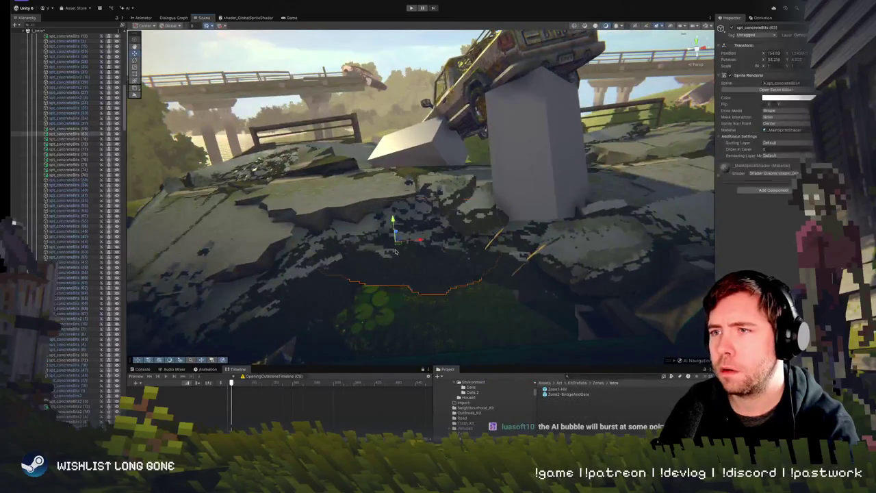
pyautogui.moveTo(393, 221); pyautogui.dragTo(394, 230)
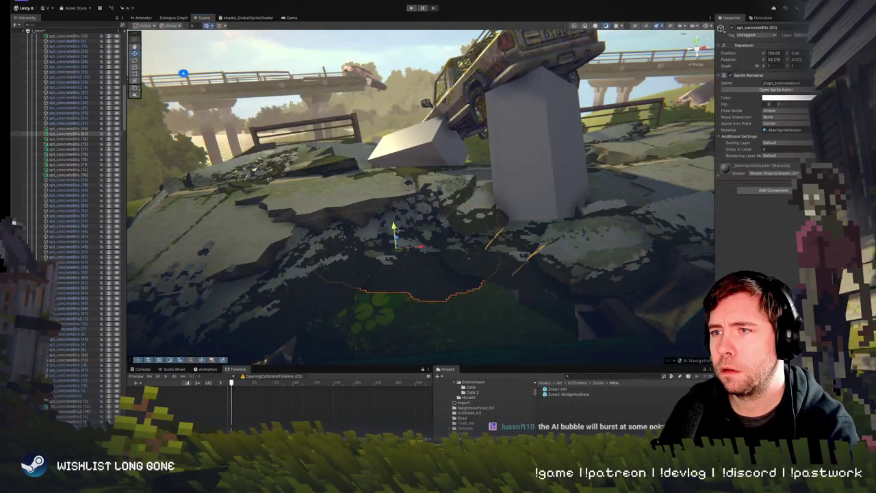
pyautogui.click(418, 218)
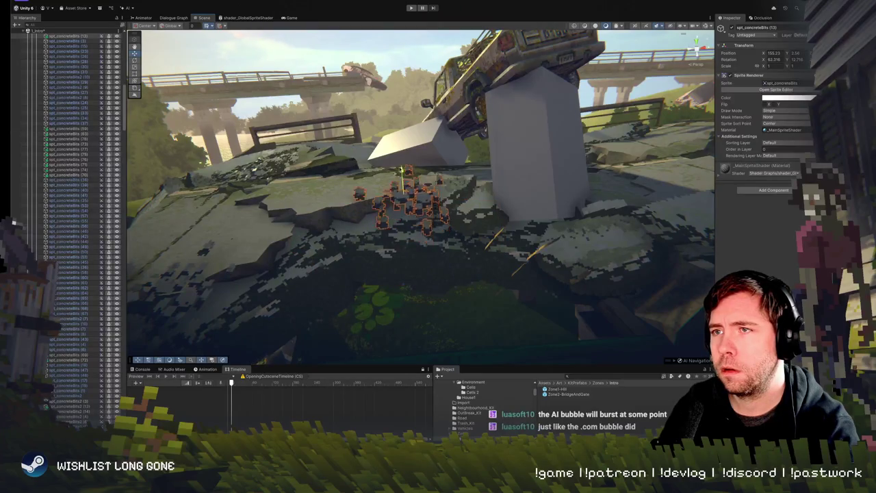
pyautogui.moveTo(406, 179)
pyautogui.mouseDown()
pyautogui.moveTo(404, 171)
pyautogui.moveTo(402, 182)
pyautogui.mouseUp()
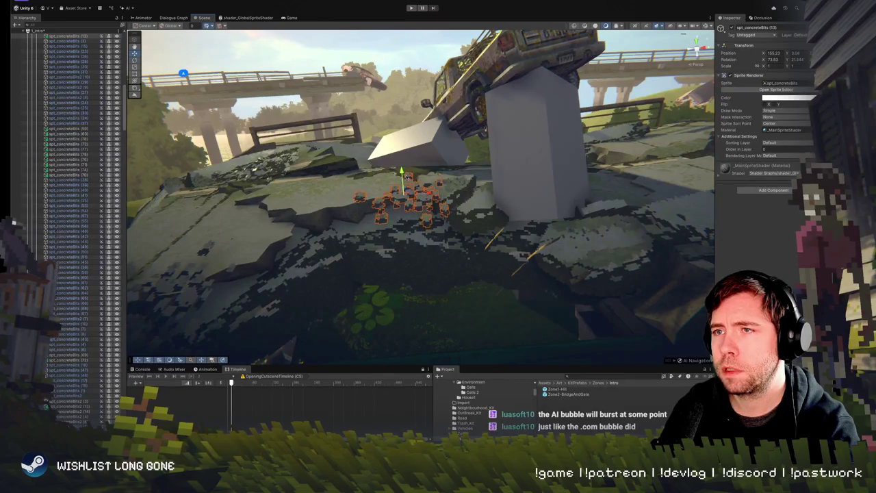
# - Tilt the debris sprites in front of the car-on-pillar to about 85 on X, then deselect
pyautogui.click(183, 73)
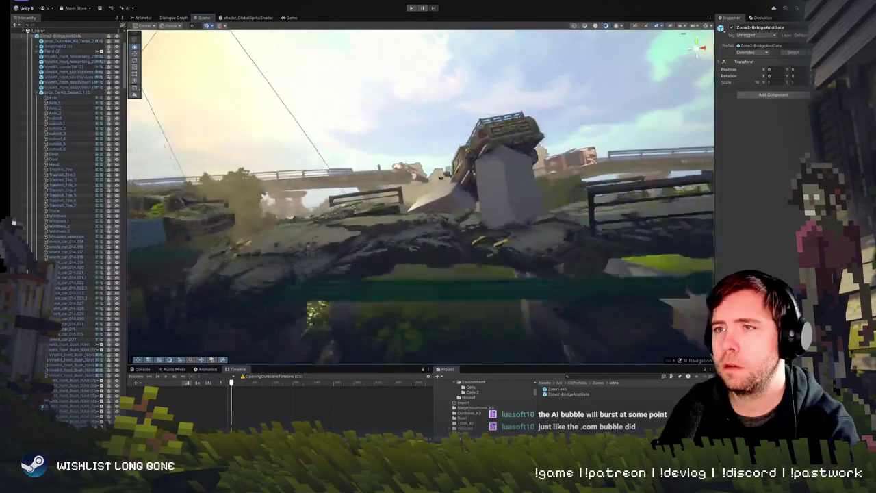
pyautogui.press('w')
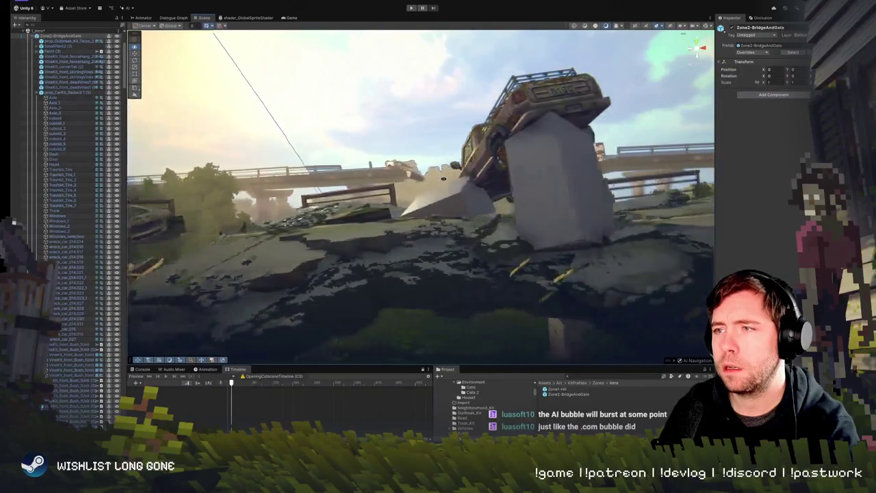
pyautogui.press('d')
pyautogui.press('d')
pyautogui.click(274, 245)
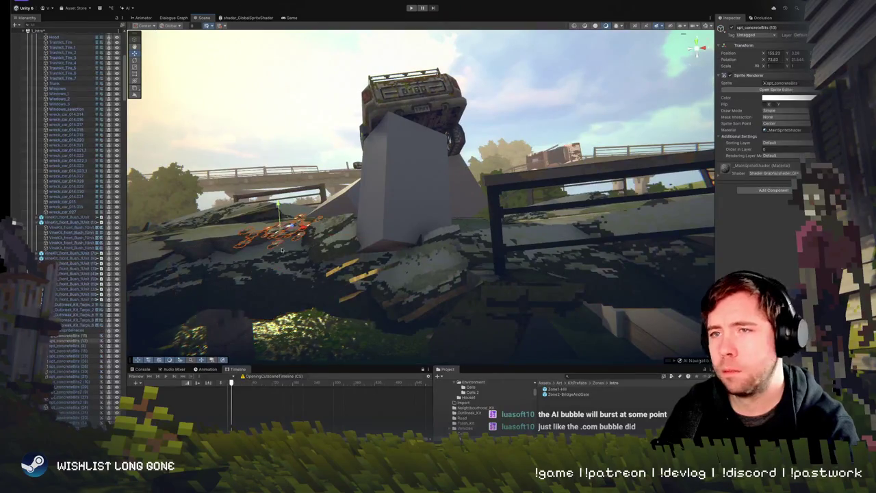
pyautogui.press('e')
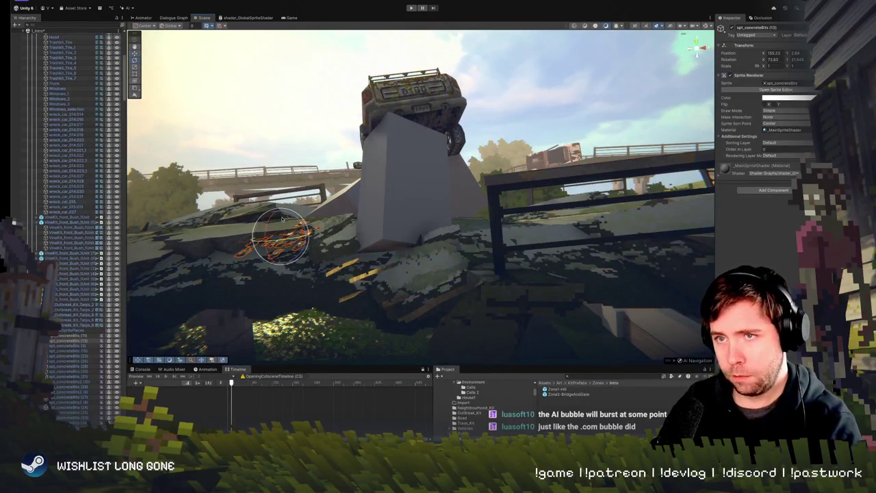
pyautogui.moveTo(302, 229)
pyautogui.mouseDown()
pyautogui.moveTo(296, 213)
pyautogui.moveTo(281, 238)
pyautogui.mouseUp()
pyautogui.press('w')
pyautogui.click(284, 157)
pyautogui.moveTo(285, 158); pyautogui.dragTo(387, 194)
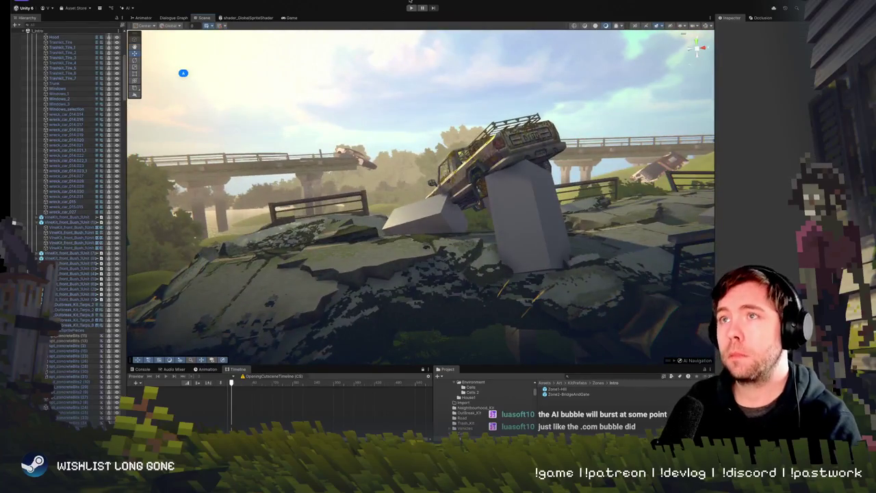
pyautogui.click(411, 7)
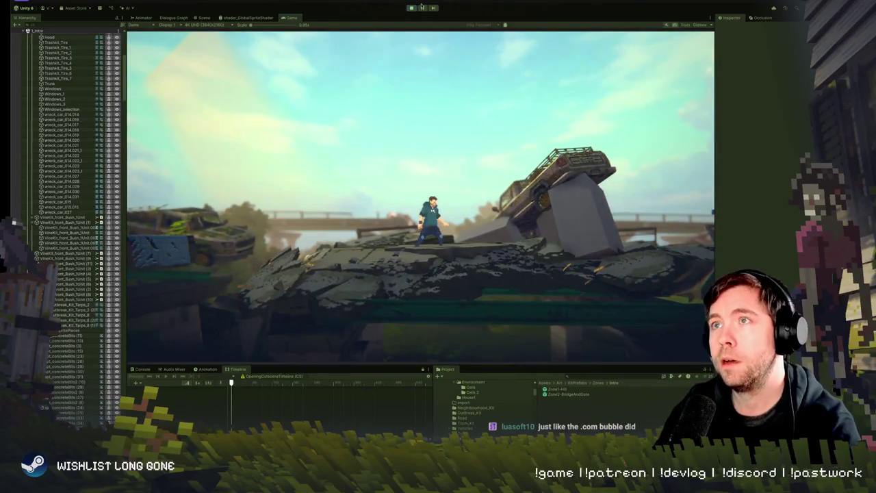
pyautogui.click(413, 9)
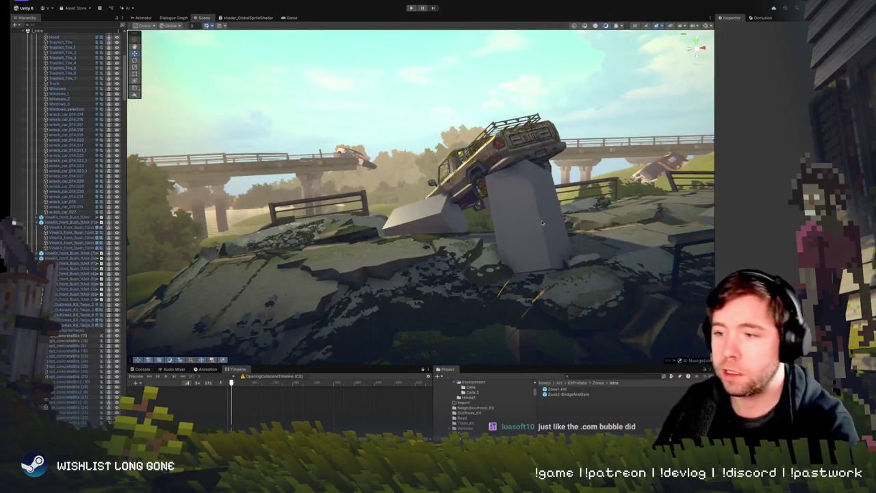
pyautogui.scroll(5, 543, 217)
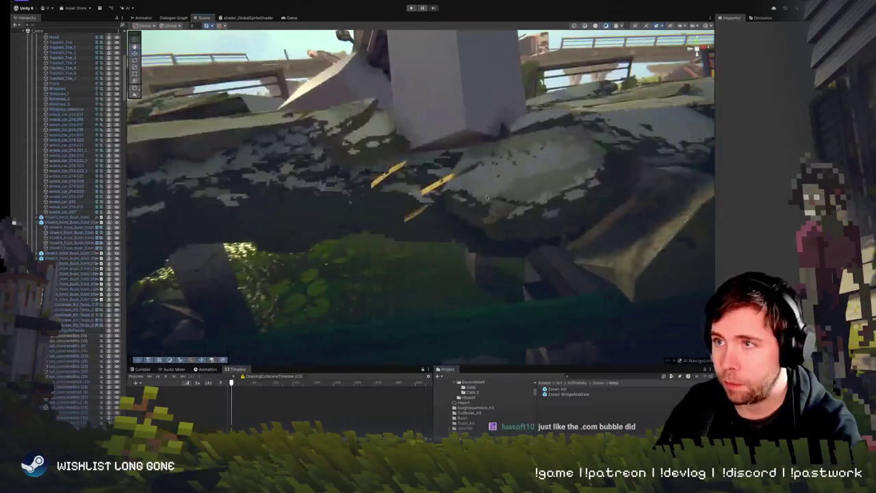
# - Tilt a concrete rubble sprite flatter, to about 37 on X, and nudge it slightly
pyautogui.click(486, 197)
pyautogui.scroll(-5, 486, 197)
pyautogui.press('e')
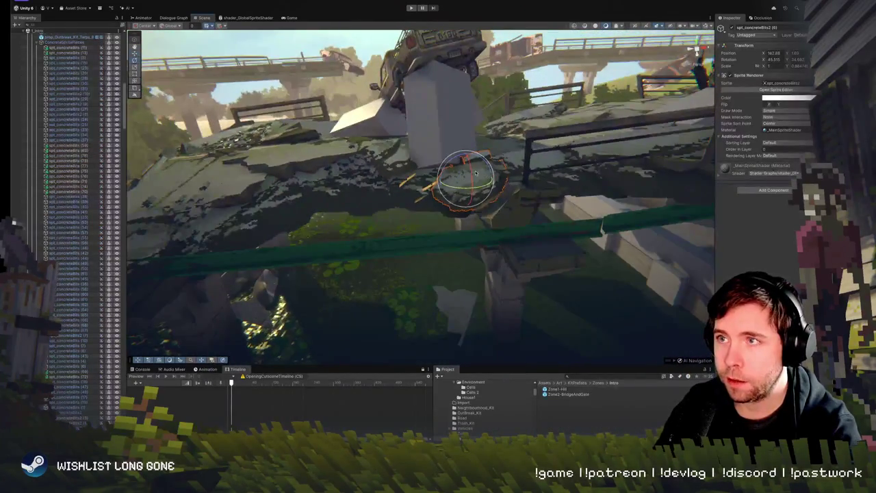
pyautogui.moveTo(472, 174); pyautogui.dragTo(495, 166)
pyautogui.scroll(3, 480, 182)
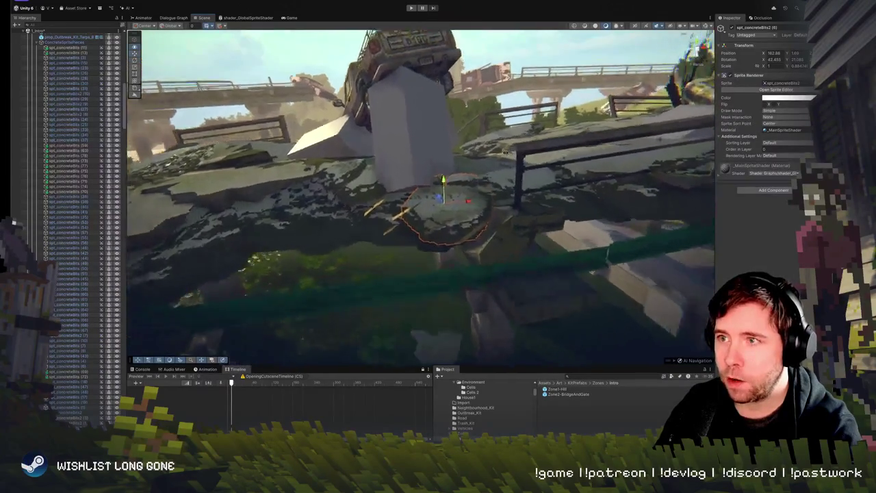
pyautogui.moveTo(456, 200); pyautogui.dragTo(536, 205)
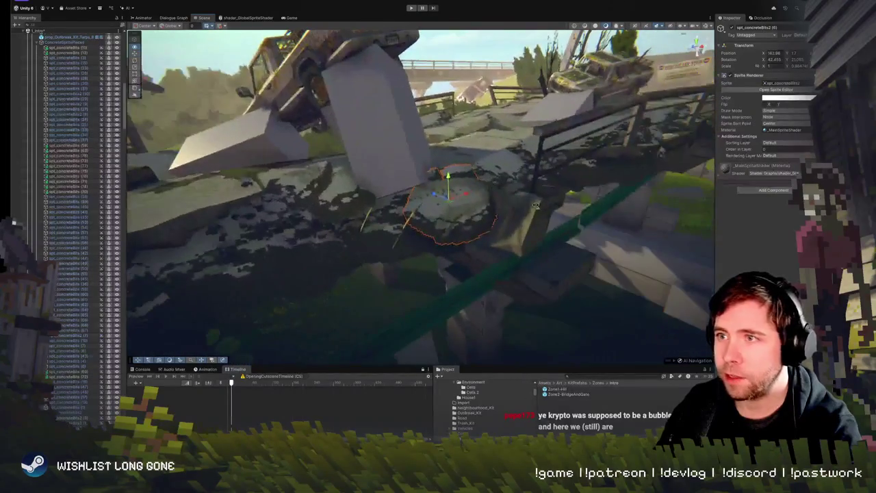
pyautogui.moveTo(452, 207)
pyautogui.mouseDown()
pyautogui.moveTo(568, 180)
pyautogui.moveTo(419, 182)
pyautogui.moveTo(384, 193)
pyautogui.mouseUp()
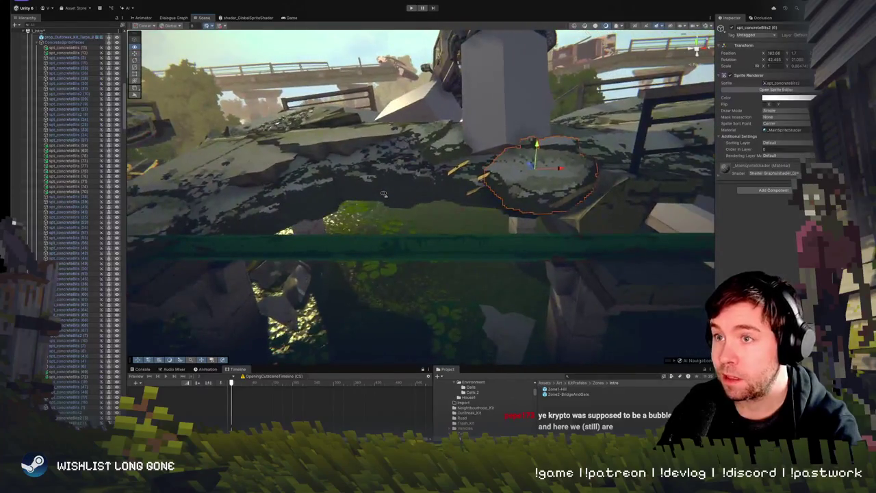
# - Slide a second concrete sprite left along the road and nudge another slightly
pyautogui.click(536, 212)
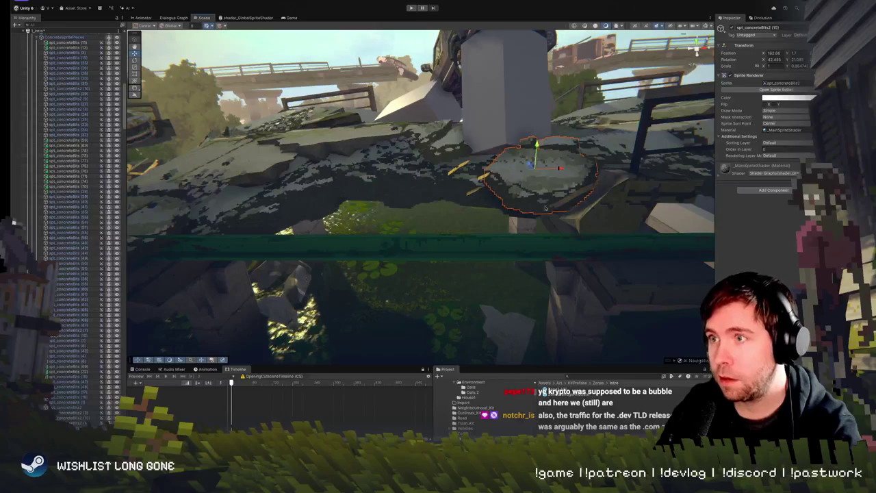
pyautogui.moveTo(347, 169)
pyautogui.mouseDown()
pyautogui.moveTo(321, 168)
pyautogui.moveTo(335, 182)
pyautogui.moveTo(309, 185)
pyautogui.mouseUp()
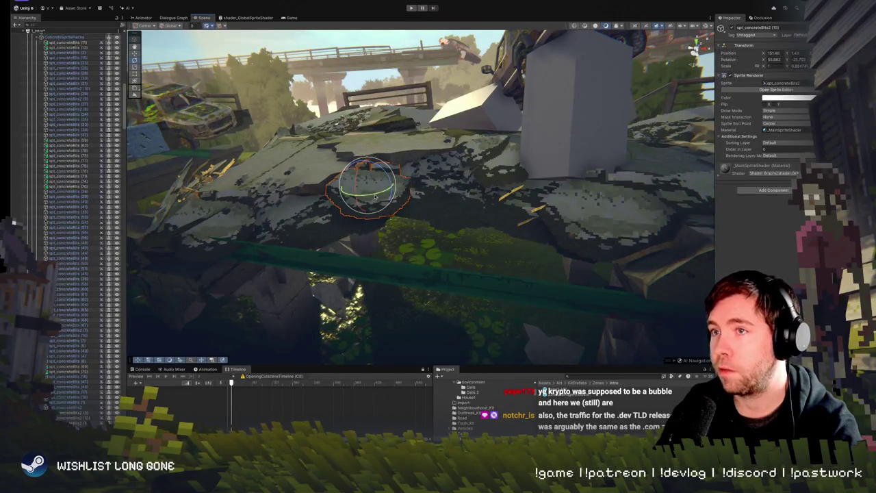
pyautogui.moveTo(357, 177)
pyautogui.mouseDown()
pyautogui.moveTo(423, 123)
pyautogui.moveTo(437, 209)
pyautogui.moveTo(431, 187)
pyautogui.mouseUp()
pyautogui.click(432, 186)
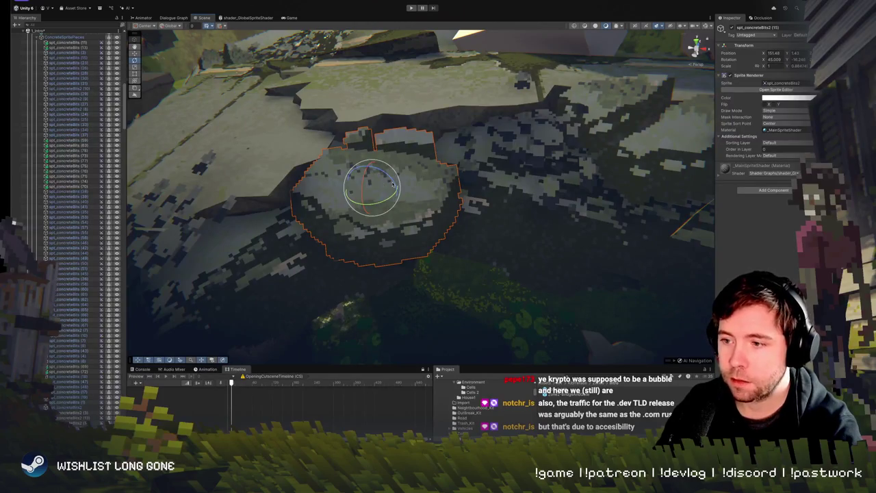
pyautogui.moveTo(383, 196); pyautogui.dragTo(376, 161)
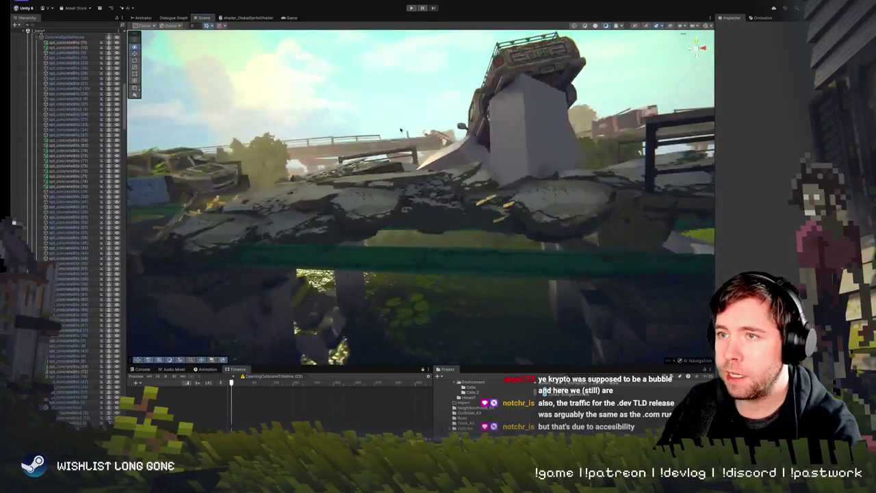
# - Frame and orbit around the concrete sprites on the deck to inspect them
pyautogui.click(367, 210)
pyautogui.press('f')
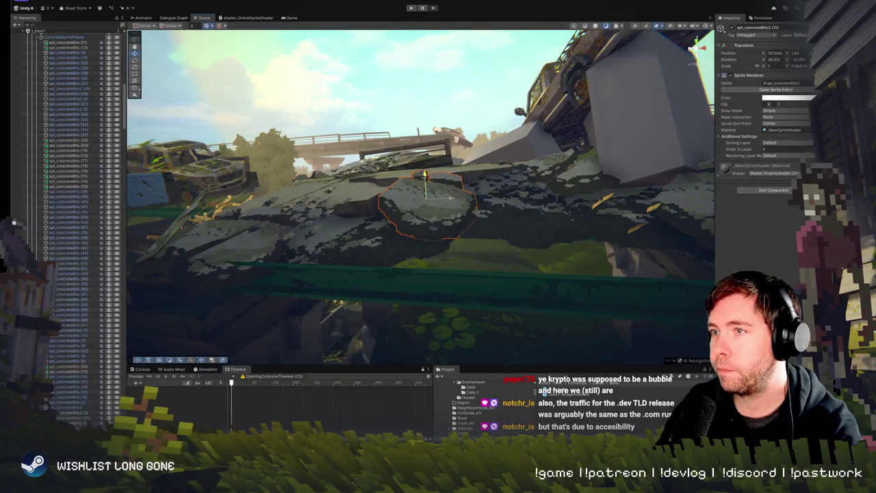
pyautogui.moveTo(442, 191)
pyautogui.mouseDown()
pyautogui.moveTo(497, 190)
pyautogui.moveTo(442, 183)
pyautogui.moveTo(536, 213)
pyautogui.mouseUp()
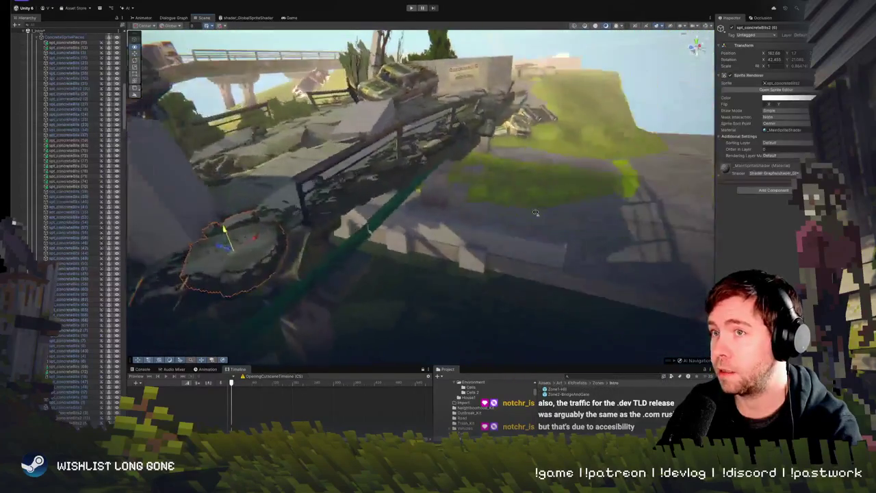
pyautogui.press('f')
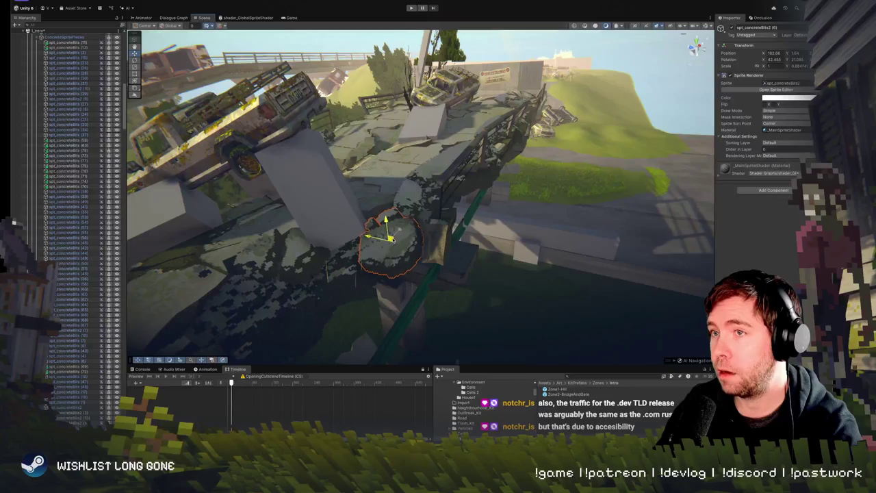
pyautogui.moveTo(368, 233)
pyautogui.mouseDown()
pyautogui.moveTo(366, 199)
pyautogui.moveTo(347, 186)
pyautogui.moveTo(493, 221)
pyautogui.mouseUp()
pyautogui.click(490, 215)
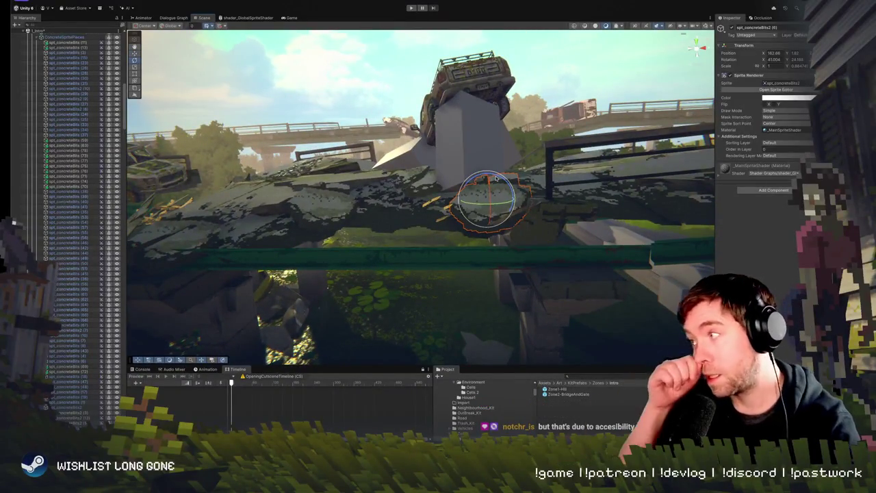
pyautogui.moveTo(494, 199)
pyautogui.mouseDown()
pyautogui.moveTo(487, 188)
pyautogui.moveTo(491, 221)
pyautogui.moveTo(624, 200)
pyautogui.moveTo(470, 161)
pyautogui.moveTo(467, 180)
pyautogui.moveTo(377, 203)
pyautogui.mouseUp()
pyautogui.click(497, 213)
# - Delete the small cluster of stray debris sprites from the deck
pyautogui.click(401, 203)
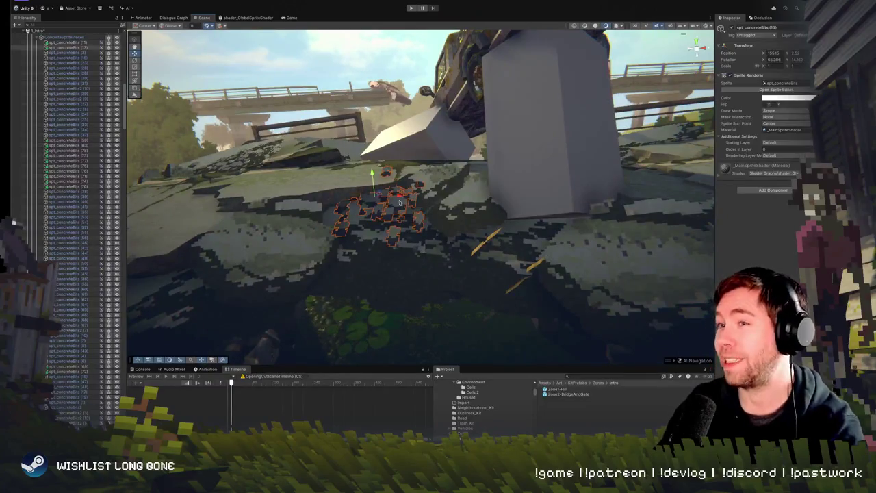
pyautogui.press('Delete')
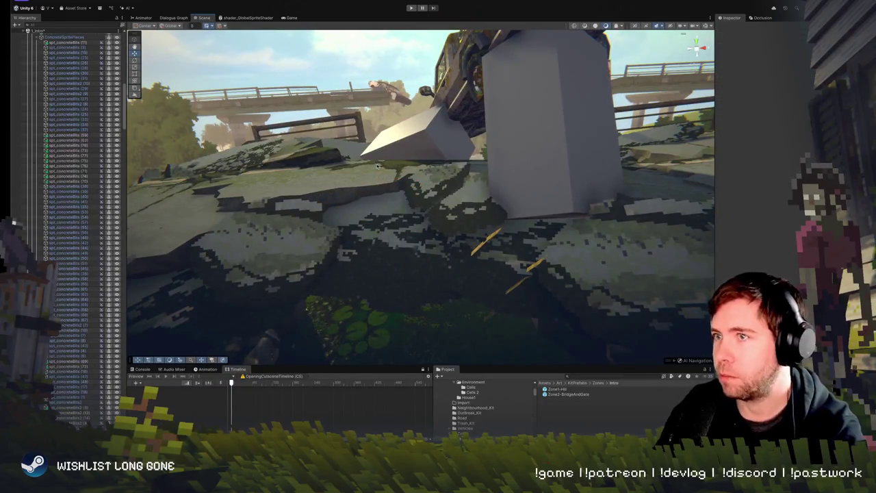
pyautogui.scroll(-5, 376, 166)
# - Lower a concrete rubble sprite slightly along its Y axis
pyautogui.click(409, 224)
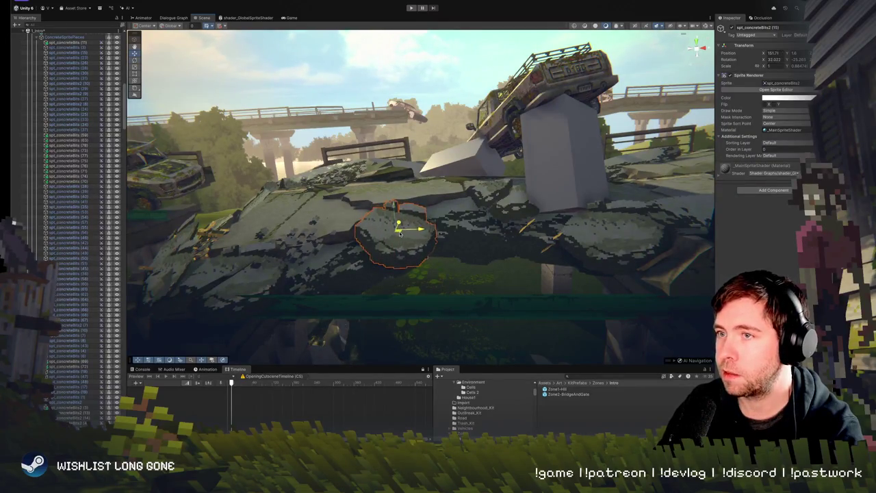
pyautogui.moveTo(395, 206); pyautogui.dragTo(395, 203)
pyautogui.press('e')
pyautogui.moveTo(389, 235)
pyautogui.mouseDown()
pyautogui.moveTo(411, 136)
pyautogui.moveTo(407, 189)
pyautogui.mouseUp()
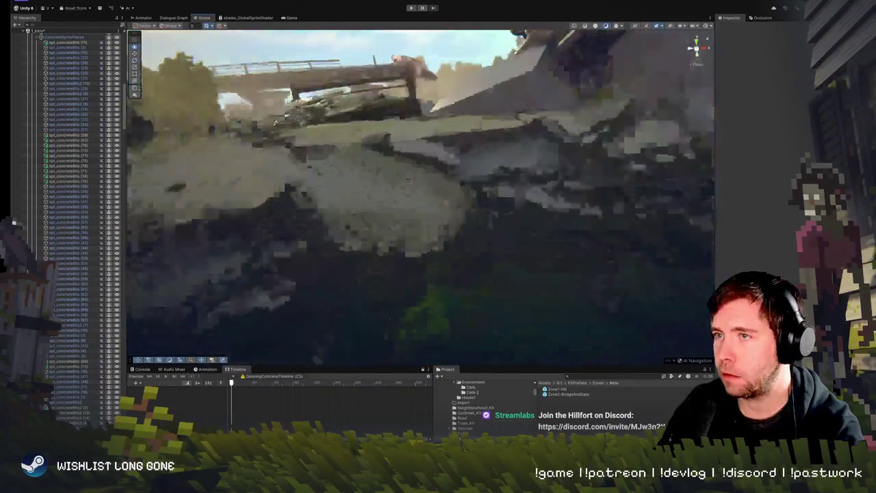
# - Tilt the concrete-bits piece beside the pillar to about 37° on X and lower it onto the deck
pyautogui.scroll(-5, 407, 189)
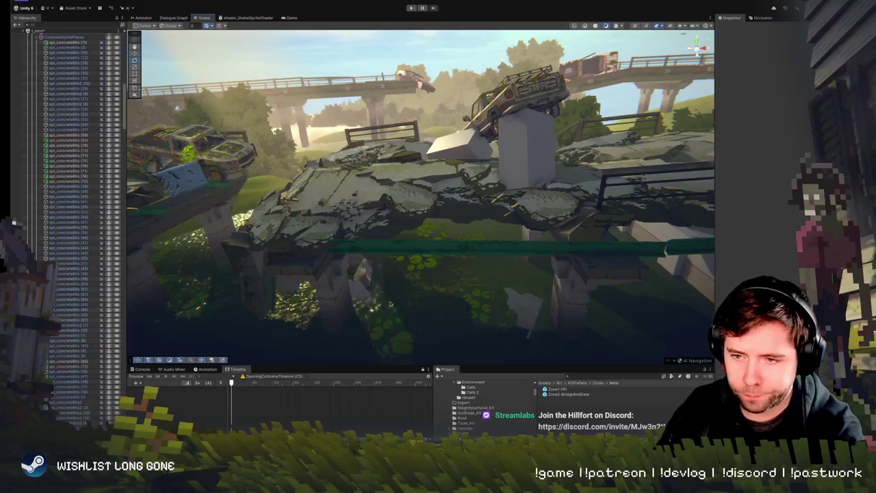
pyautogui.moveTo(391, 302); pyautogui.dragTo(412, 224)
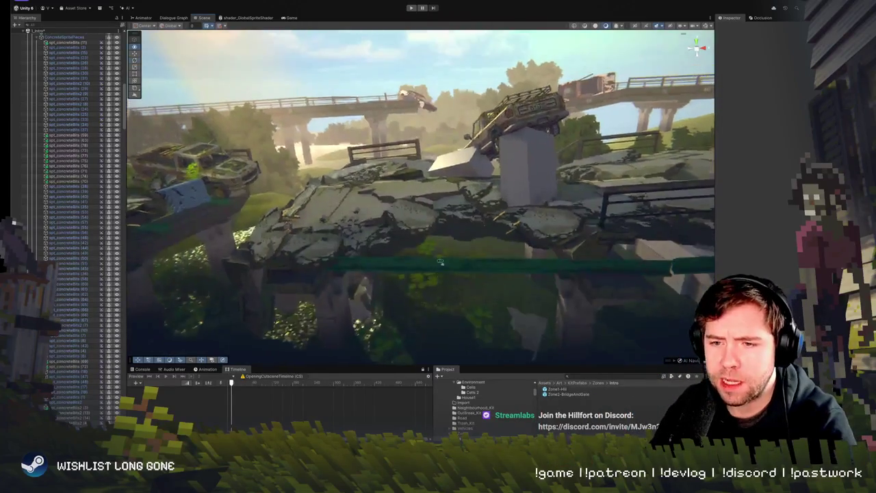
pyautogui.scroll(3, 448, 233)
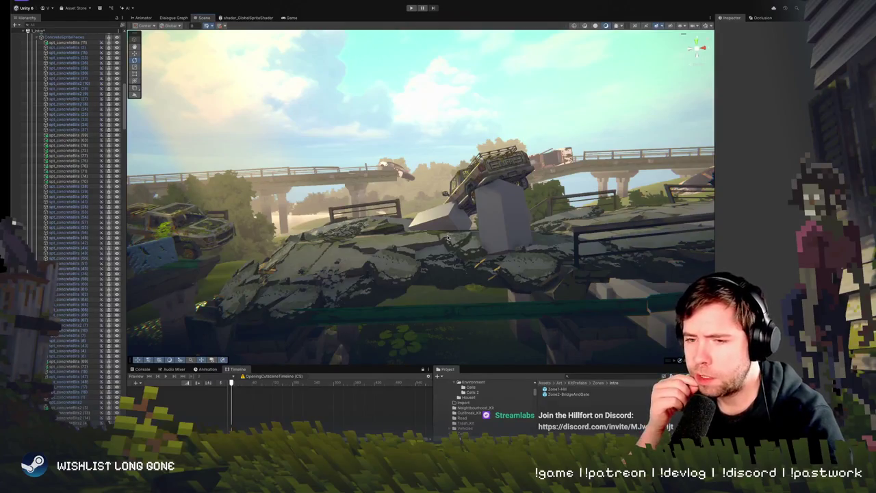
pyautogui.scroll(3, 466, 271)
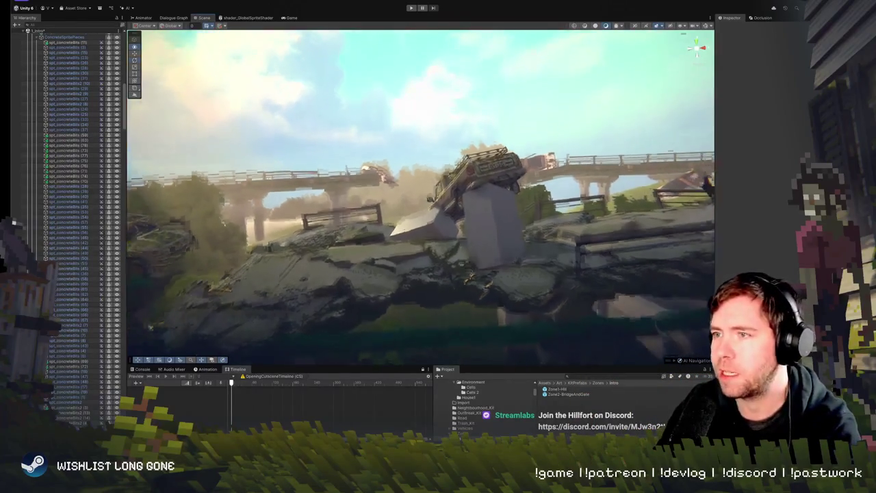
pyautogui.scroll(3, 469, 272)
pyautogui.click(434, 230)
pyautogui.moveTo(426, 208); pyautogui.dragTo(442, 215)
pyautogui.press('w')
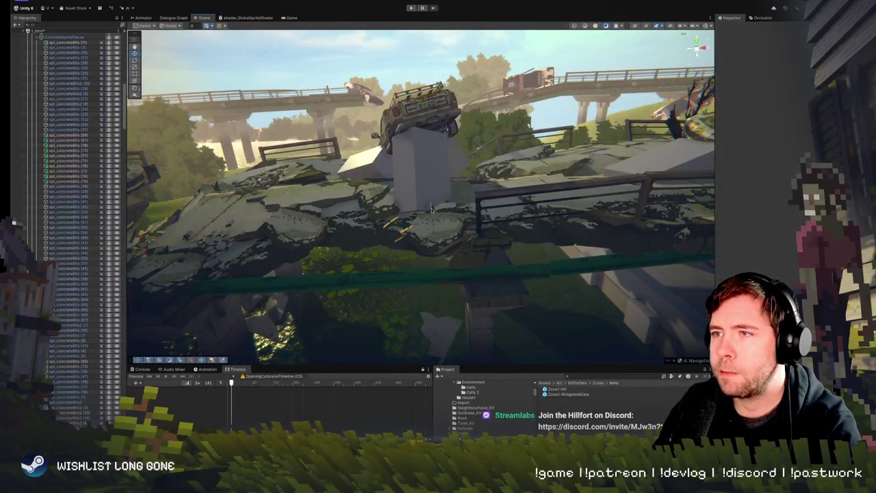
pyautogui.moveTo(434, 205)
pyautogui.mouseDown()
pyautogui.moveTo(433, 214)
pyautogui.moveTo(397, 226)
pyautogui.mouseUp()
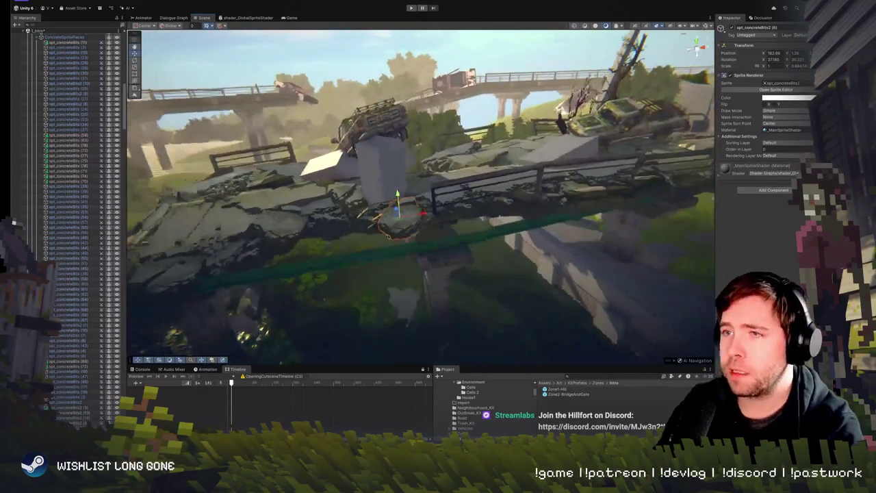
# - Rotate the rebar road planks slightly and shift them right
pyautogui.click(397, 226)
pyautogui.click(394, 227)
pyautogui.scroll(5, 425, 205)
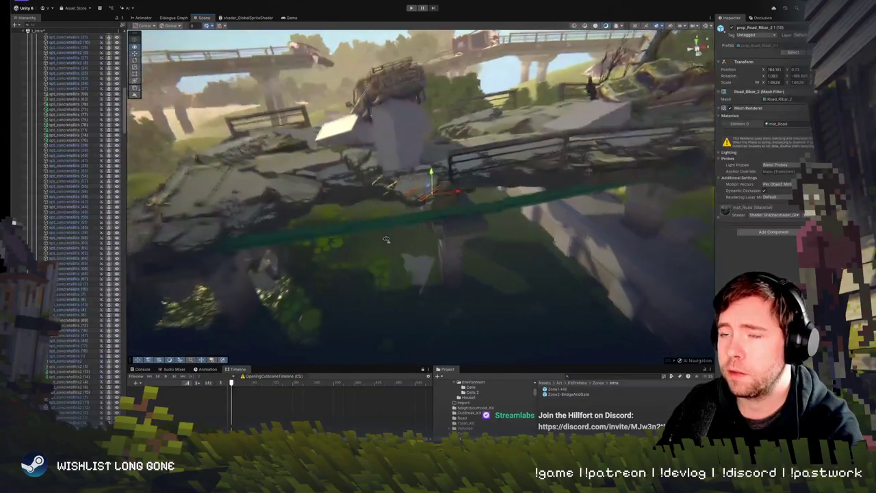
pyautogui.press('e')
pyautogui.moveTo(469, 199)
pyautogui.mouseDown()
pyautogui.moveTo(454, 200)
pyautogui.moveTo(458, 211)
pyautogui.moveTo(474, 212)
pyautogui.moveTo(463, 207)
pyautogui.mouseUp()
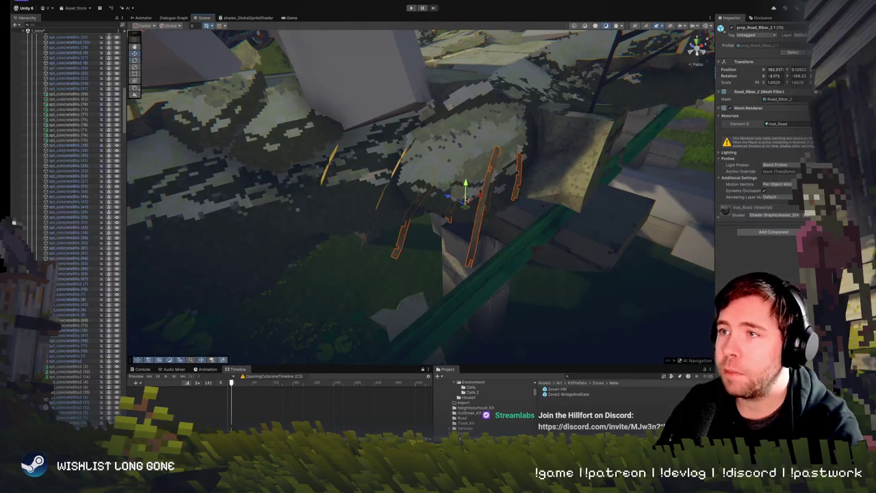
pyautogui.moveTo(465, 203)
pyautogui.mouseDown()
pyautogui.moveTo(469, 210)
pyautogui.moveTo(451, 205)
pyautogui.mouseUp()
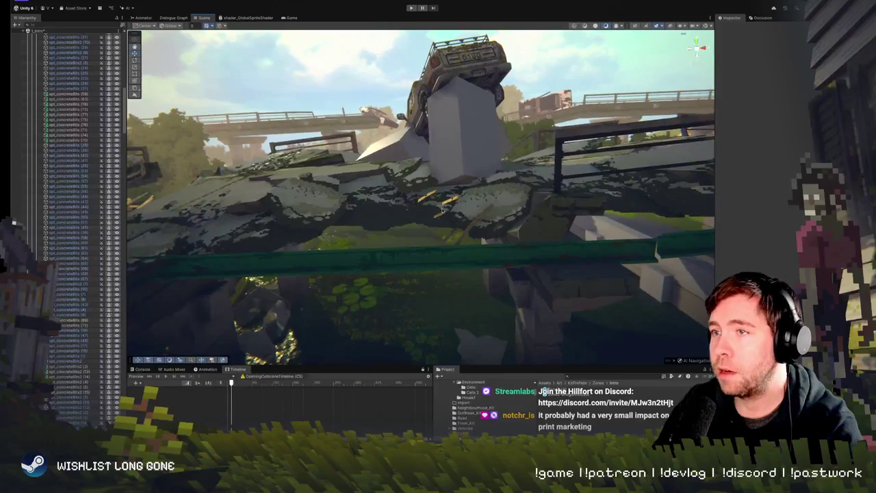
# - Shift the prop_Road_Ribar_2 rebar fragment to the left
pyautogui.click(436, 220)
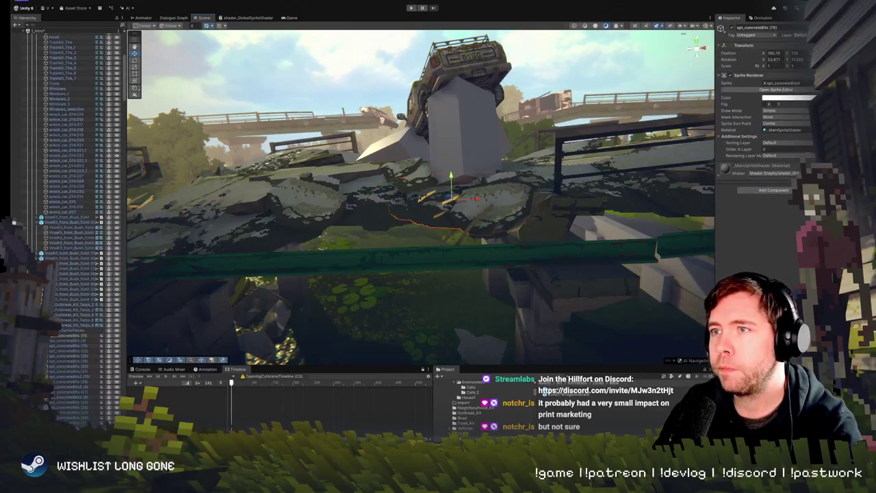
pyautogui.click(423, 200)
pyautogui.click(425, 204)
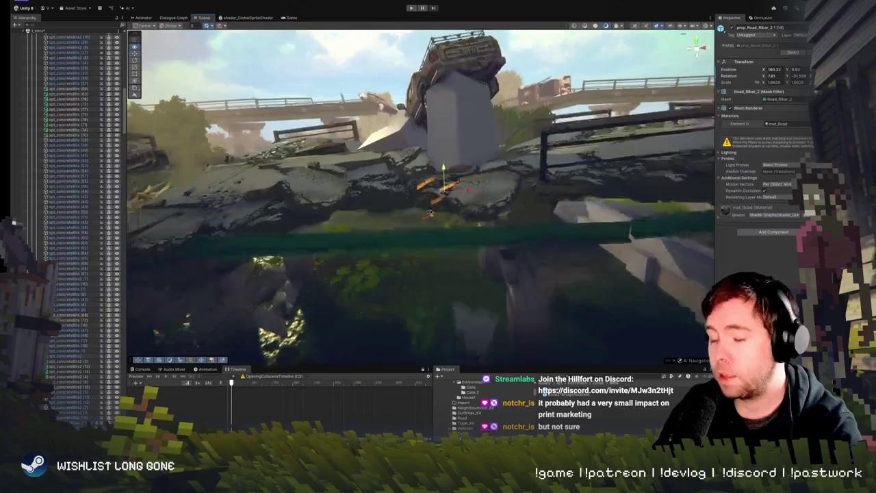
pyautogui.scroll(-3, 429, 213)
pyautogui.click(431, 200)
pyautogui.moveTo(438, 192)
pyautogui.mouseDown()
pyautogui.moveTo(333, 196)
pyautogui.moveTo(350, 191)
pyautogui.moveTo(376, 207)
pyautogui.moveTo(381, 236)
pyautogui.moveTo(433, 225)
pyautogui.moveTo(380, 219)
pyautogui.moveTo(394, 230)
pyautogui.mouseUp()
# - Rotate the rebar fragment to about -28° on X and nudge it slightly left and down
pyautogui.press('e')
pyautogui.press('w')
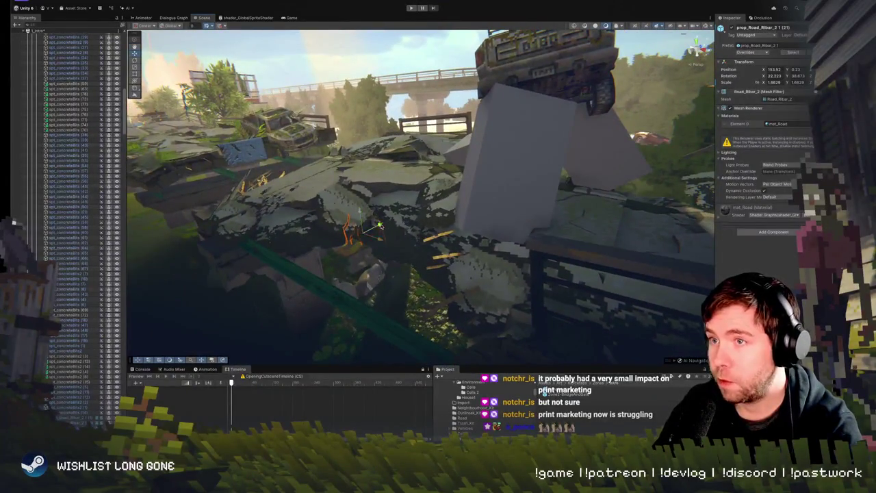
pyautogui.press('e')
pyautogui.scroll(5, 349, 247)
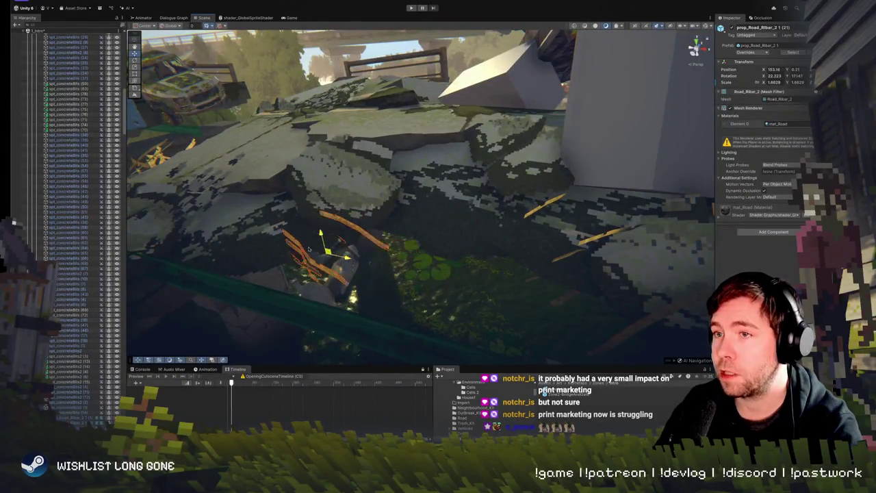
pyautogui.moveTo(311, 251); pyautogui.dragTo(293, 249)
pyautogui.moveTo(346, 241)
pyautogui.mouseDown()
pyautogui.moveTo(452, 271)
pyautogui.moveTo(430, 228)
pyautogui.moveTo(411, 221)
pyautogui.moveTo(387, 230)
pyautogui.moveTo(384, 184)
pyautogui.moveTo(356, 128)
pyautogui.mouseUp()
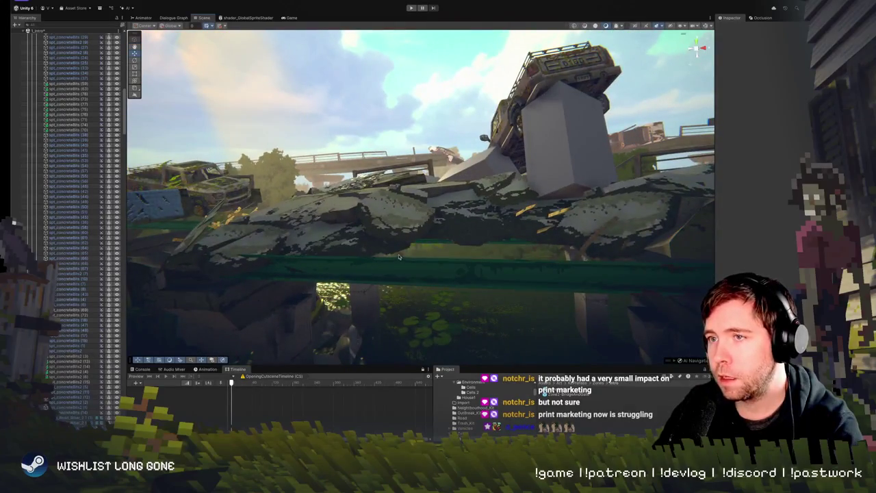
# - Rotate a concrete-bits piece on the rubble slightly
pyautogui.click(398, 257)
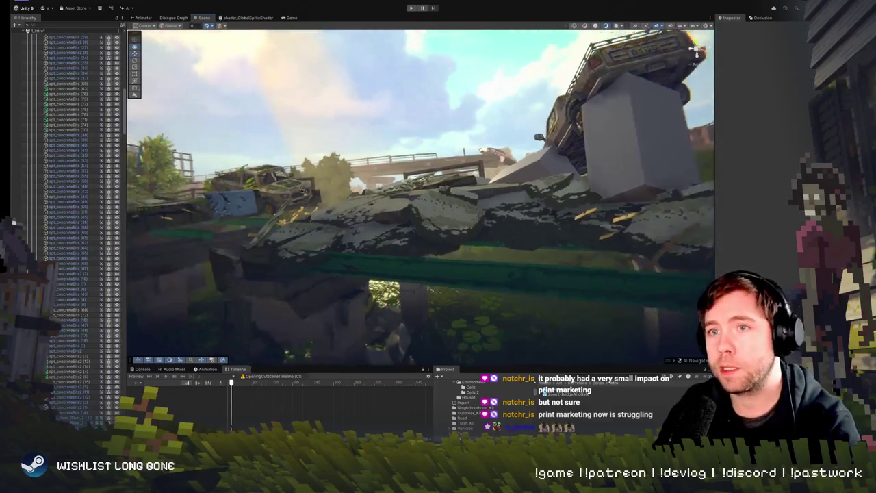
pyautogui.click(425, 206)
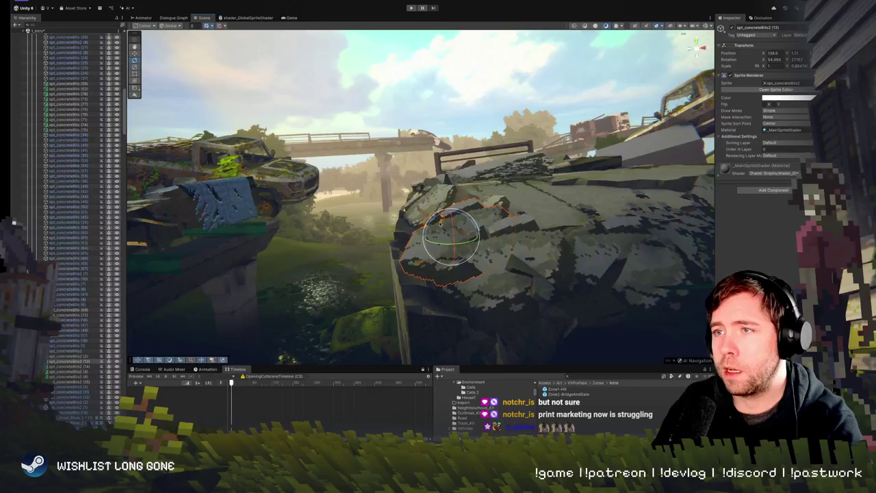
pyautogui.moveTo(436, 218); pyautogui.dragTo(449, 222)
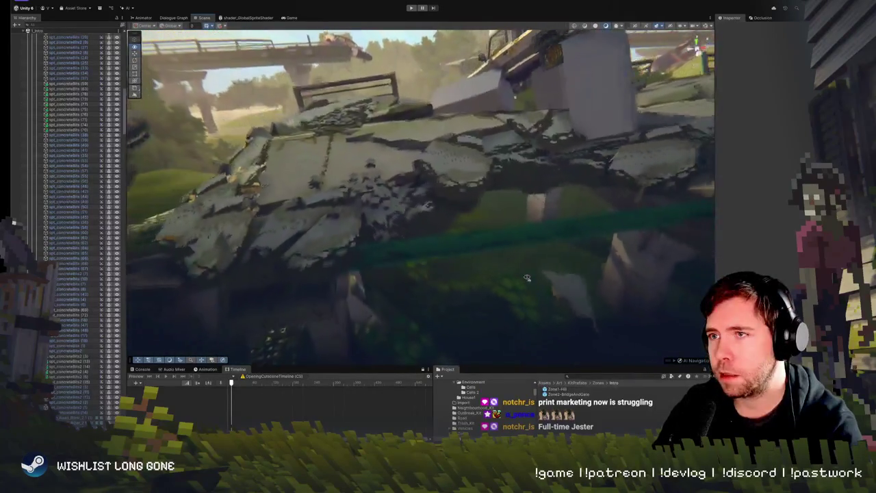
# - Frame another concrete-bits sprite along the slab and start a play test
pyautogui.click(380, 173)
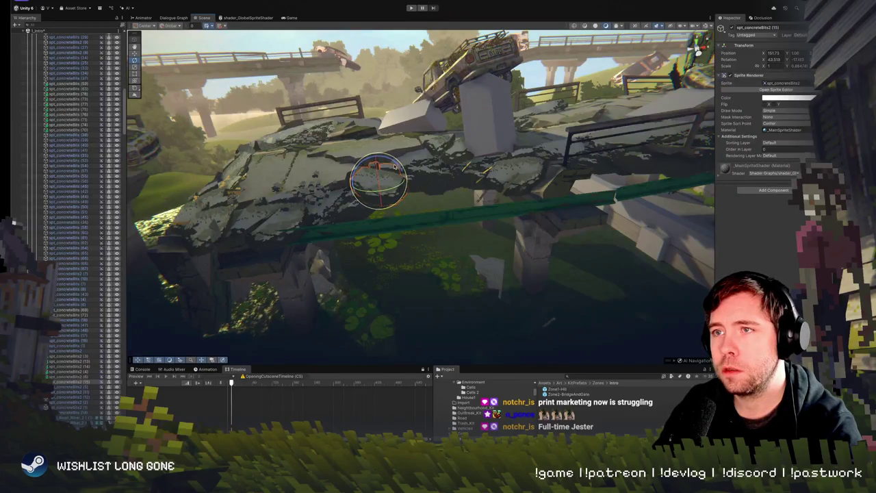
pyautogui.click(411, 184)
pyautogui.press('f')
pyautogui.scroll(-10, 423, 186)
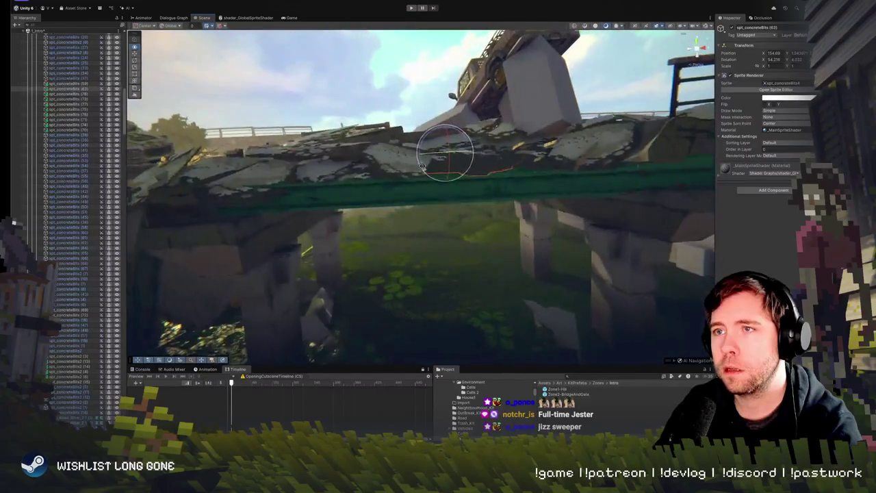
pyautogui.moveTo(454, 119)
pyautogui.mouseDown()
pyautogui.moveTo(343, 126)
pyautogui.moveTo(542, 151)
pyautogui.moveTo(610, 97)
pyautogui.moveTo(396, 166)
pyautogui.moveTo(384, 138)
pyautogui.moveTo(462, 162)
pyautogui.mouseUp()
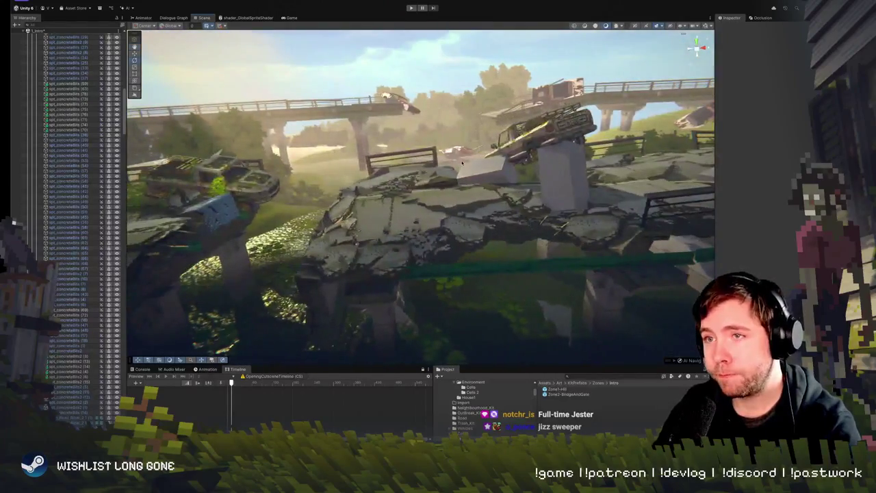
pyautogui.click(411, 7)
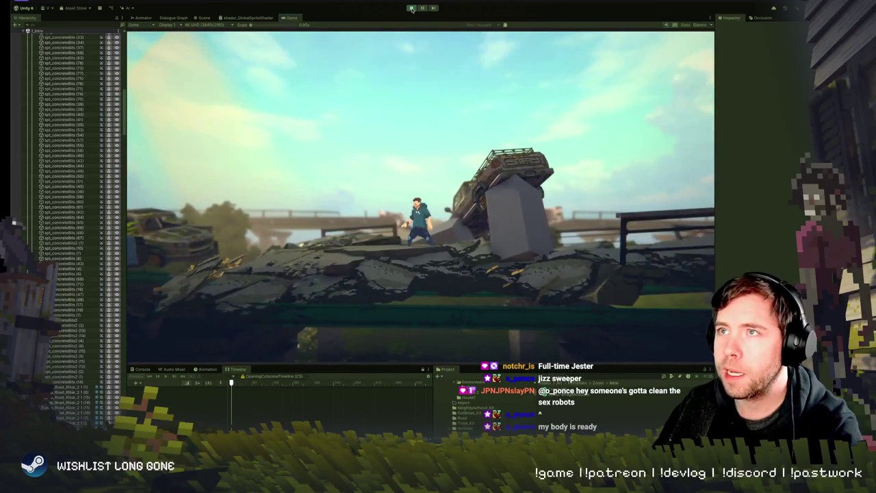
# - Exit play mode and return to editing the bridge scene
pyautogui.hotkey('ctrl', 'shift', 'p')
pyautogui.hotkey('ctrl', '1')
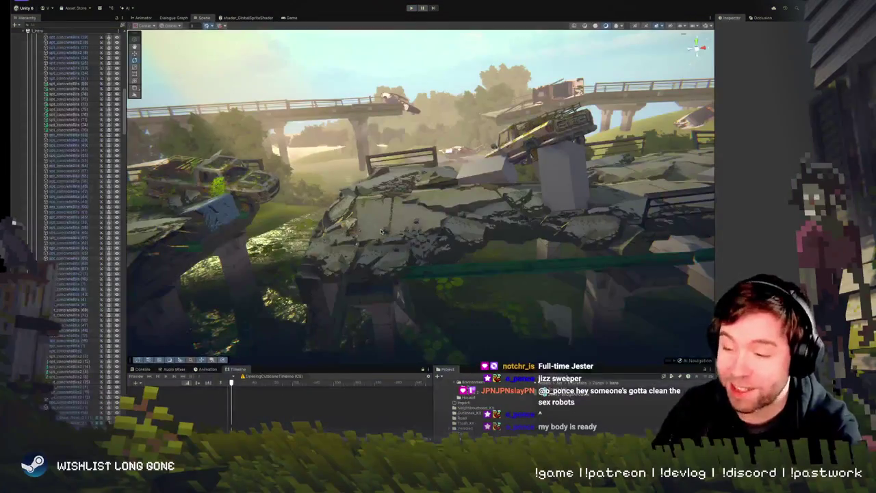
pyautogui.moveTo(374, 235)
pyautogui.mouseDown()
pyautogui.moveTo(413, 255)
pyautogui.moveTo(350, 258)
pyautogui.mouseUp()
pyautogui.click(346, 259)
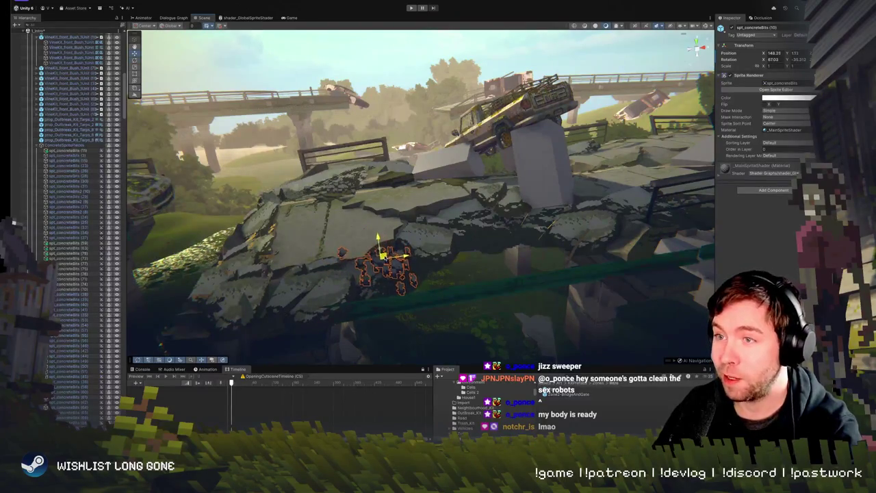
pyautogui.moveTo(376, 261)
pyautogui.mouseDown()
pyautogui.moveTo(550, 244)
pyautogui.moveTo(364, 236)
pyautogui.moveTo(353, 248)
pyautogui.mouseUp()
# - Rotate the spt_concreteBits (10) cluster slightly and lower it a little along Y
pyautogui.click(358, 253)
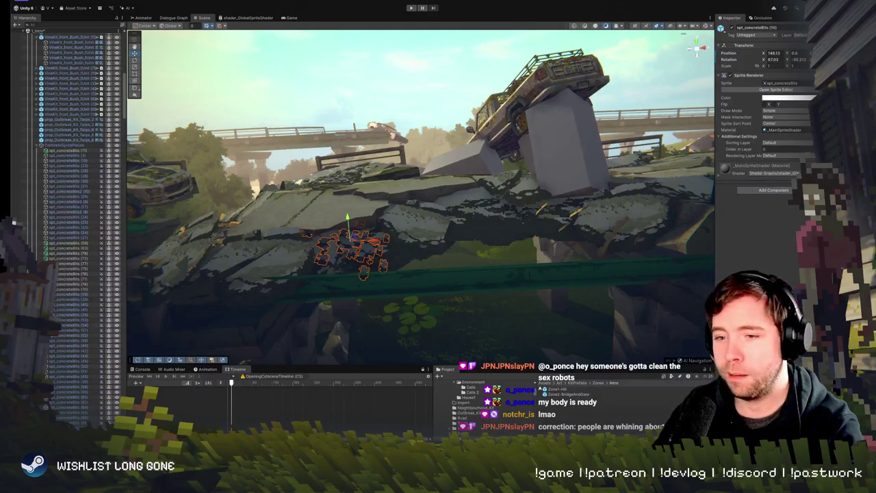
pyautogui.press('e')
pyautogui.moveTo(430, 241); pyautogui.dragTo(398, 240)
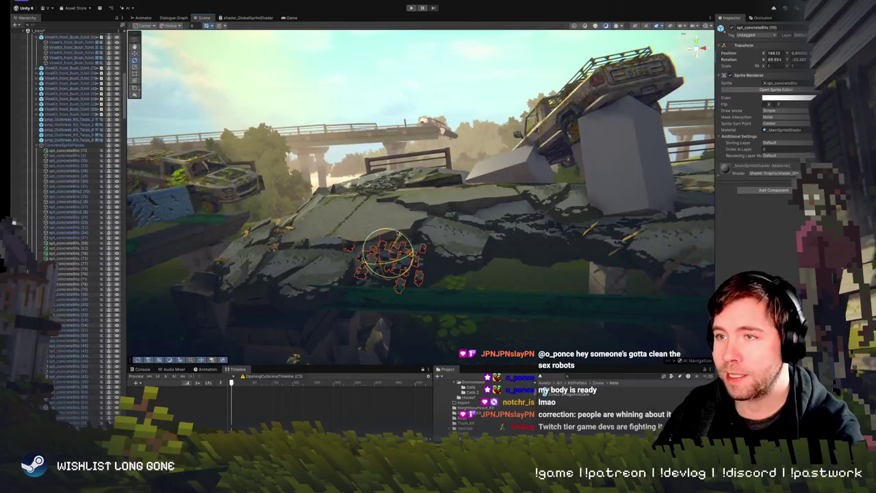
pyautogui.press('w')
pyautogui.moveTo(382, 255); pyautogui.dragTo(412, 330)
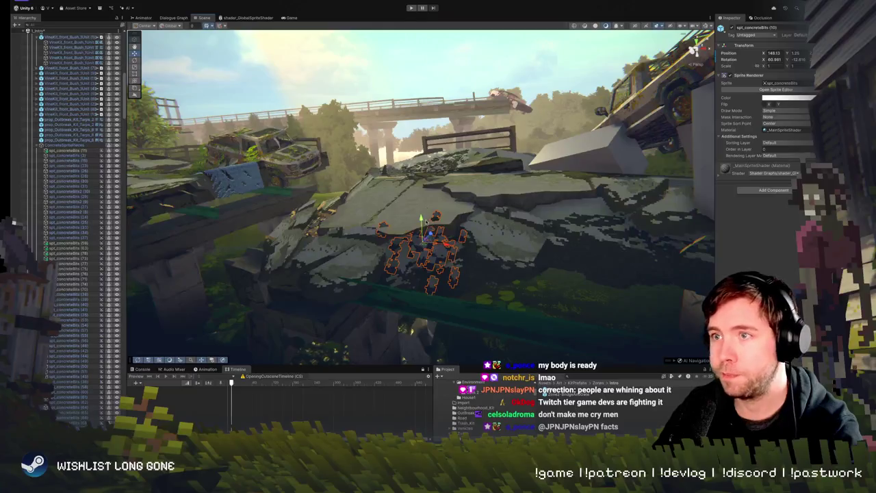
pyautogui.moveTo(421, 206)
pyautogui.mouseDown()
pyautogui.moveTo(421, 217)
pyautogui.moveTo(474, 184)
pyautogui.mouseUp()
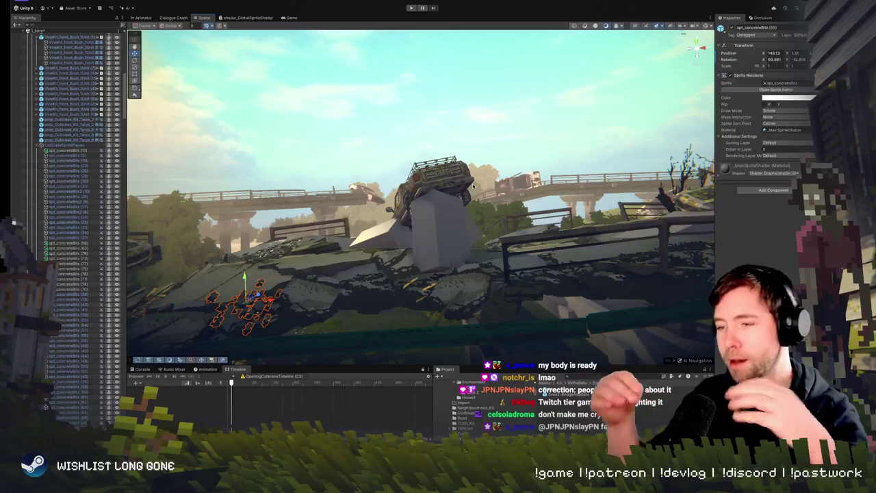
pyautogui.moveTo(480, 220); pyautogui.dragTo(425, 247)
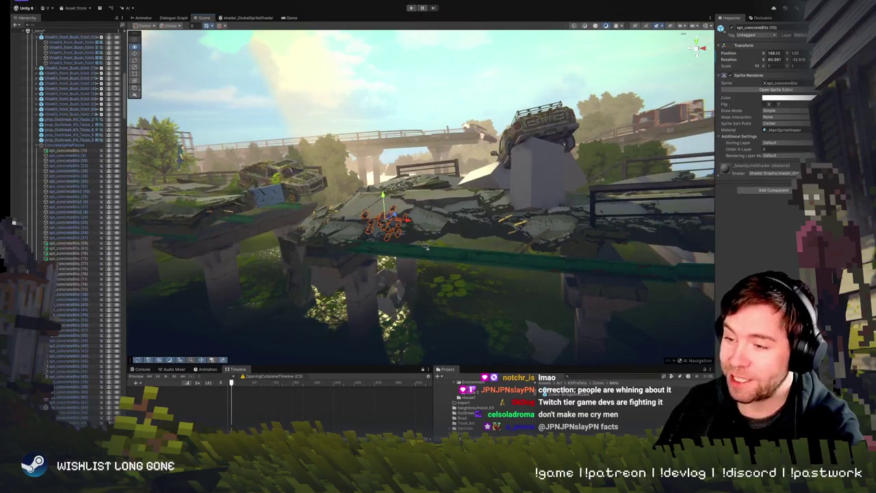
pyautogui.moveTo(424, 246)
pyautogui.mouseDown()
pyautogui.moveTo(373, 241)
pyautogui.moveTo(584, 196)
pyautogui.mouseUp()
# - Check the larger concrete-bits group, then open the Unity AI options prompt
pyautogui.click(515, 166)
pyautogui.click(537, 158)
pyautogui.click(533, 165)
pyautogui.click(532, 164)
pyautogui.moveTo(531, 164)
pyautogui.mouseDown()
pyautogui.moveTo(620, 218)
pyautogui.moveTo(436, 113)
pyautogui.moveTo(343, 109)
pyautogui.mouseUp()
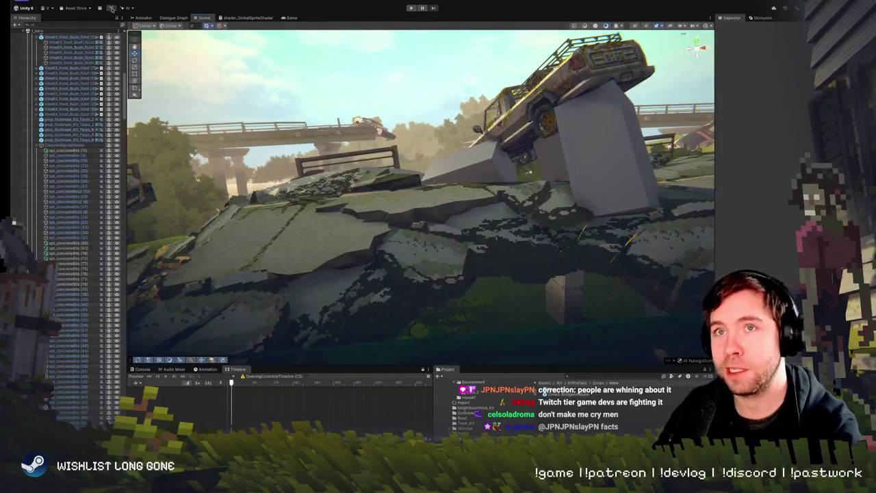
pyautogui.click(130, 9)
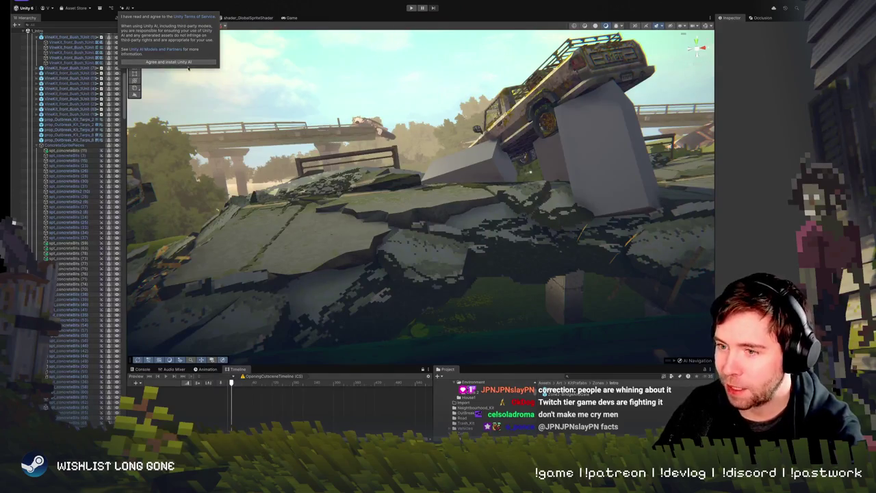
pyautogui.click(237, 108)
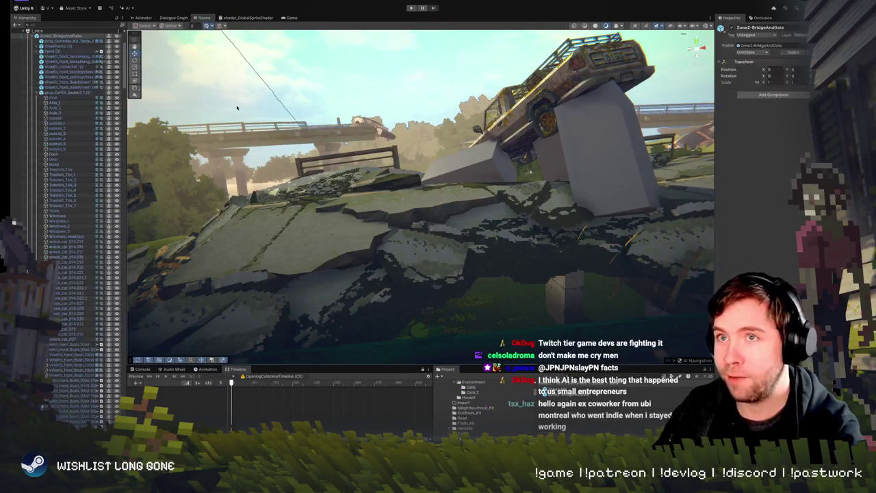
pyautogui.moveTo(260, 120)
pyautogui.mouseDown()
pyautogui.moveTo(466, 157)
pyautogui.moveTo(289, 135)
pyautogui.moveTo(296, 151)
pyautogui.moveTo(260, 131)
pyautogui.mouseUp()
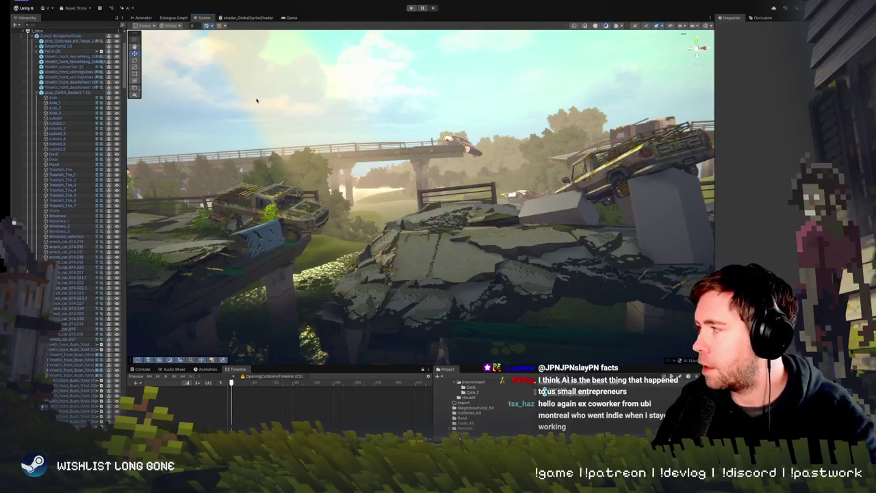
pyautogui.moveTo(367, 192)
pyautogui.mouseDown()
pyautogui.moveTo(458, 196)
pyautogui.moveTo(450, 176)
pyautogui.moveTo(441, 189)
pyautogui.moveTo(409, 122)
pyautogui.mouseUp()
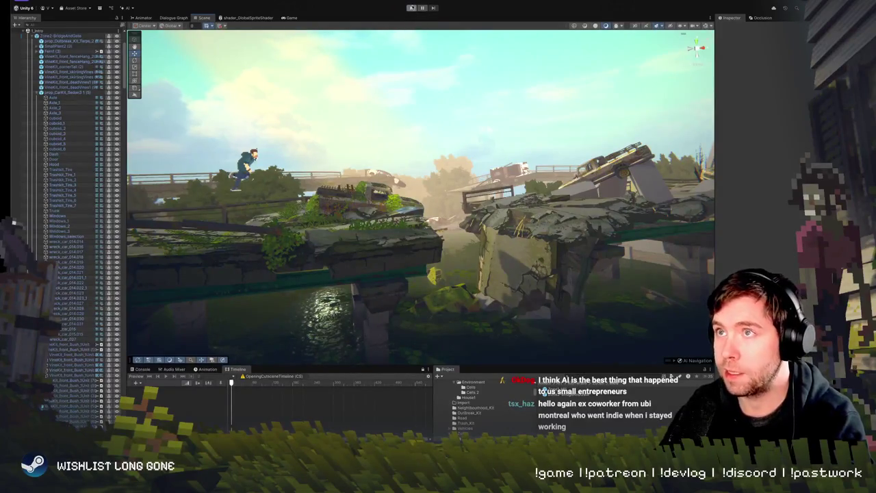
pyautogui.click(411, 7)
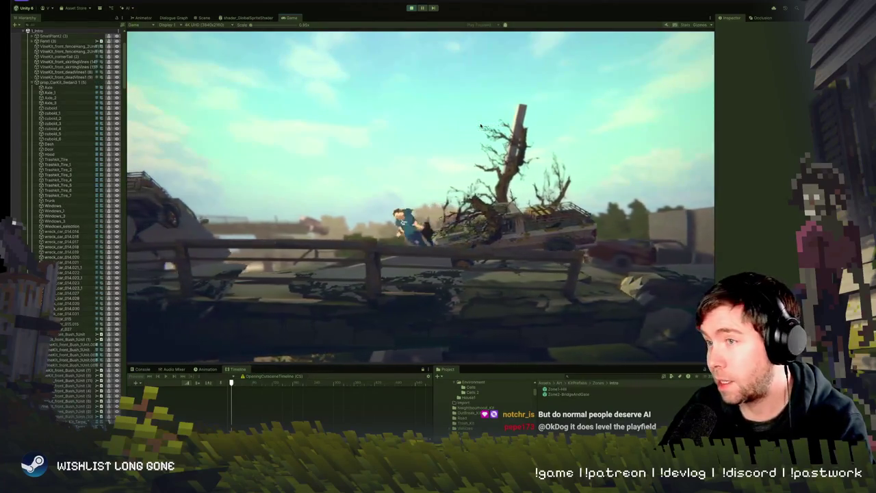
pyautogui.click(412, 8)
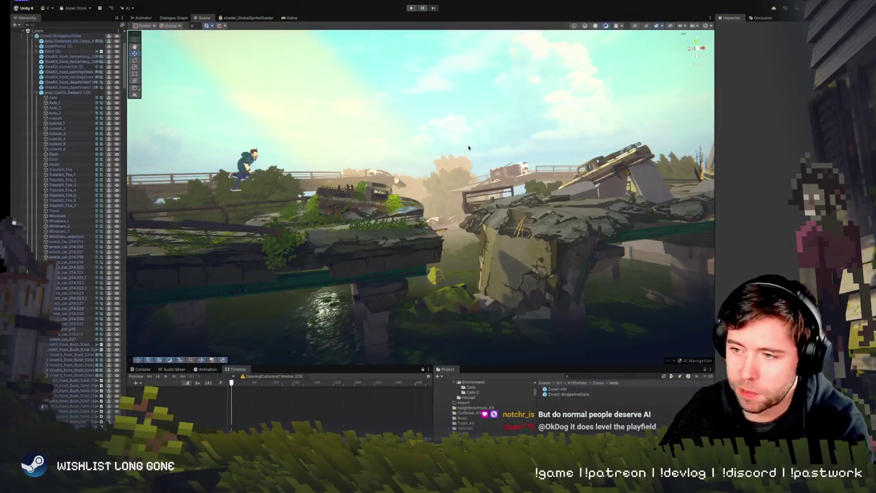
pyautogui.moveTo(470, 146)
pyautogui.mouseDown()
pyautogui.moveTo(595, 216)
pyautogui.moveTo(434, 194)
pyautogui.moveTo(466, 232)
pyautogui.moveTo(570, 280)
pyautogui.moveTo(564, 234)
pyautogui.moveTo(577, 252)
pyautogui.moveTo(382, 235)
pyautogui.moveTo(375, 197)
pyautogui.mouseUp()
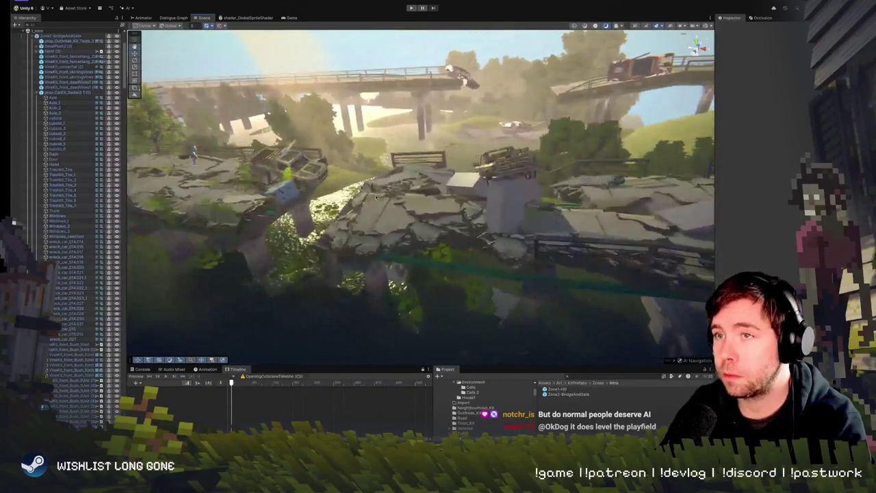
pyautogui.click(411, 7)
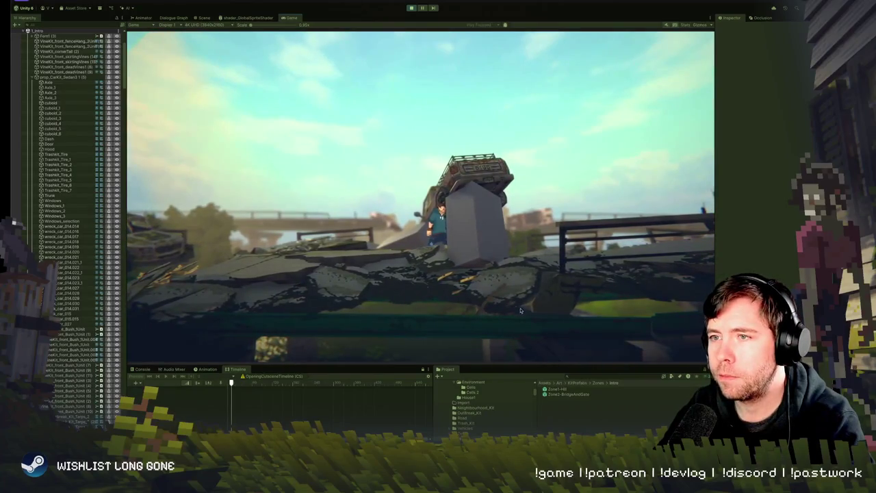
pyautogui.click(411, 8)
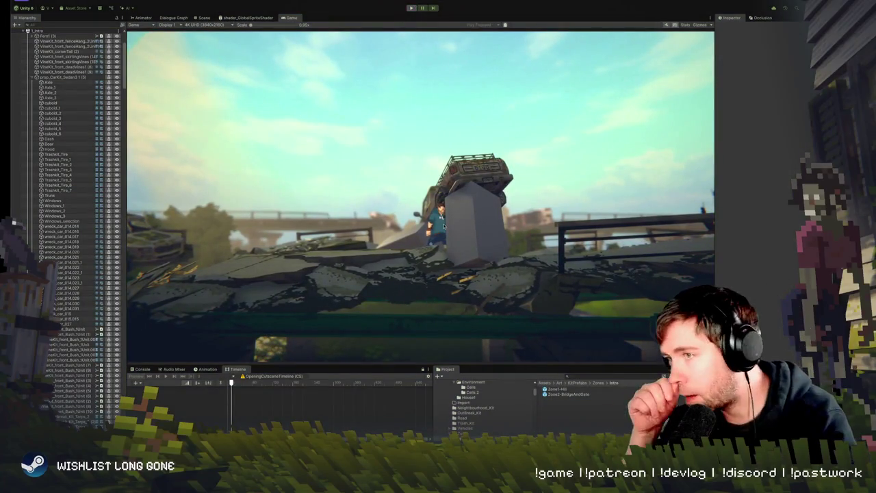
pyautogui.scroll(5, 479, 330)
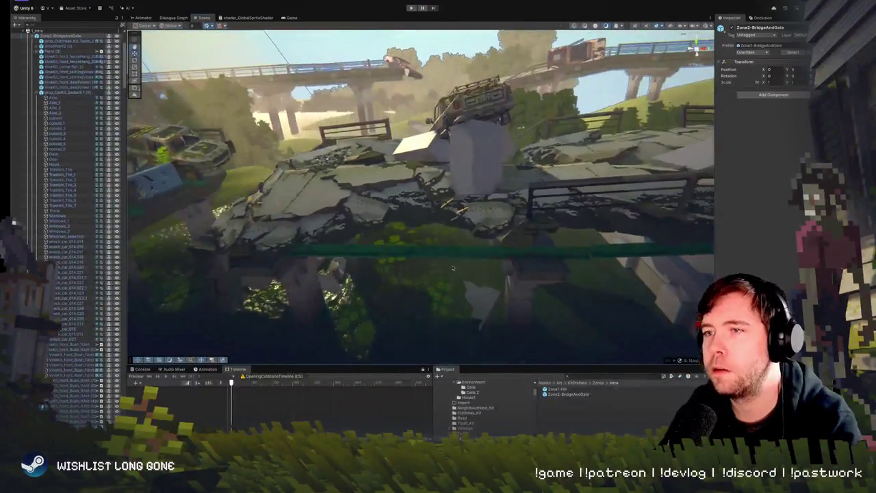
pyautogui.click(452, 268)
pyautogui.press('f')
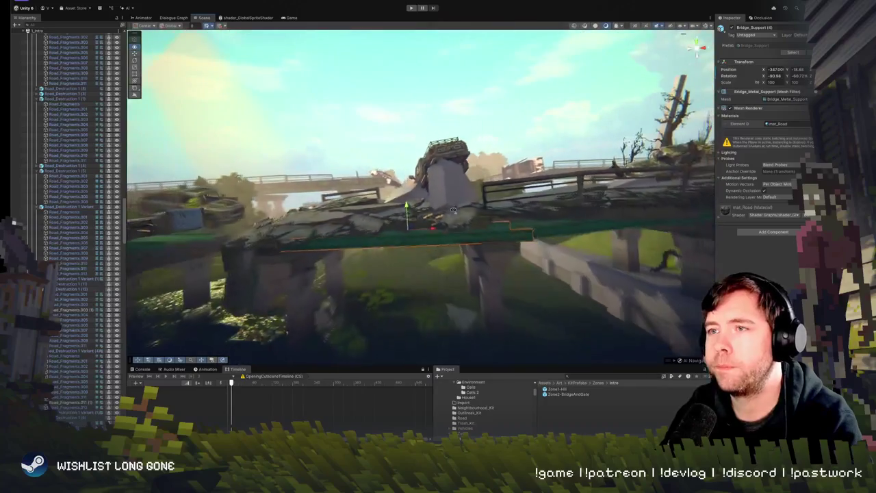
pyautogui.moveTo(453, 211)
pyautogui.mouseDown()
pyautogui.moveTo(452, 196)
pyautogui.moveTo(469, 267)
pyautogui.moveTo(452, 221)
pyautogui.mouseUp()
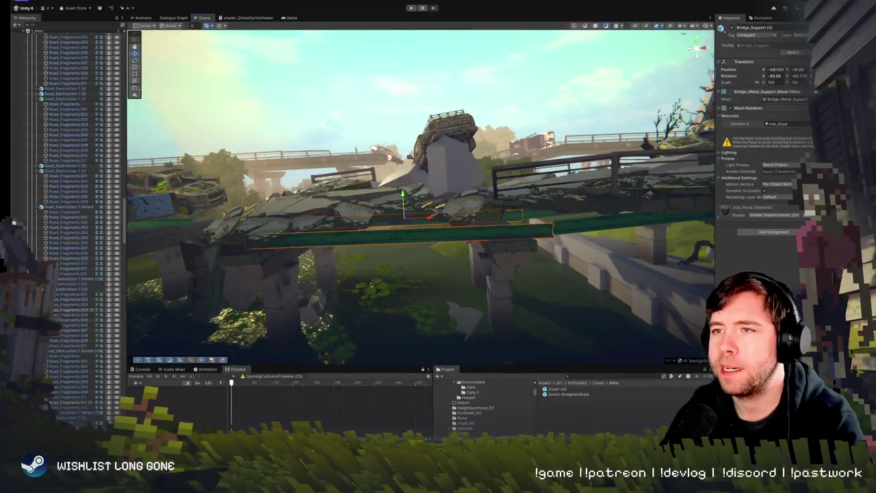
pyautogui.moveTo(311, 252)
pyautogui.mouseDown()
pyautogui.moveTo(395, 318)
pyautogui.moveTo(502, 248)
pyautogui.moveTo(578, 241)
pyautogui.moveTo(516, 234)
pyautogui.moveTo(521, 293)
pyautogui.mouseUp()
pyautogui.click(480, 268)
pyautogui.click(504, 259)
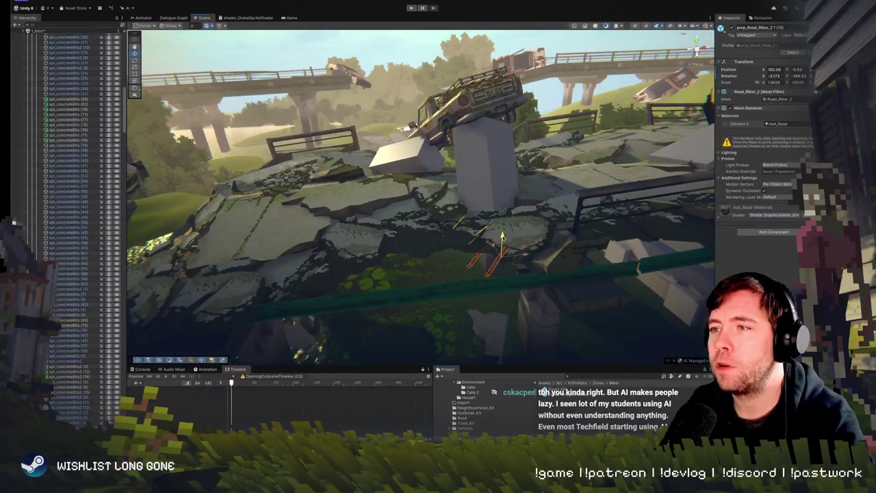
pyautogui.moveTo(504, 227)
pyautogui.mouseDown()
pyautogui.moveTo(495, 217)
pyautogui.moveTo(493, 240)
pyautogui.mouseUp()
pyautogui.click(493, 243)
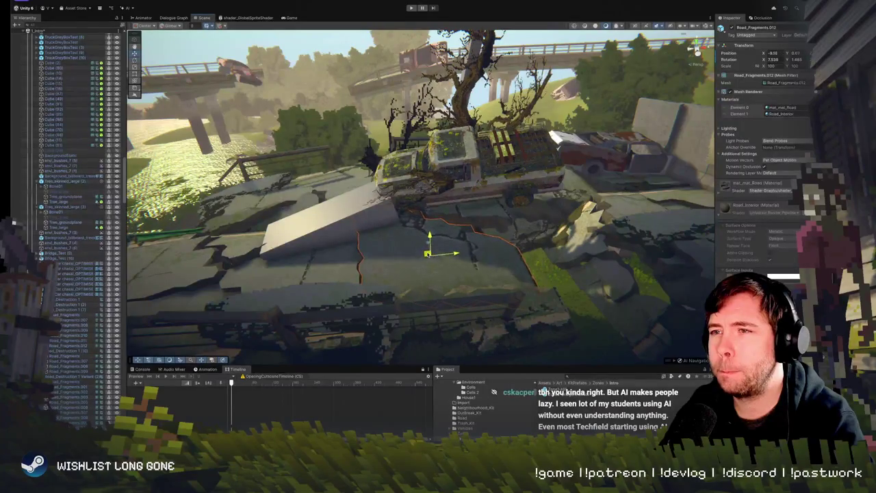
pyautogui.moveTo(708, 205)
pyautogui.mouseDown()
pyautogui.moveTo(470, 157)
pyautogui.moveTo(459, 210)
pyautogui.moveTo(445, 187)
pyautogui.mouseUp()
pyautogui.press('s')
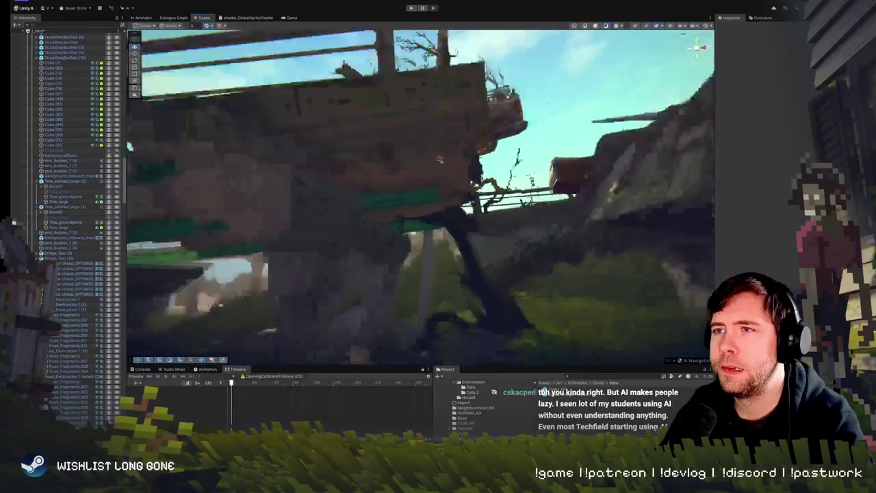
pyautogui.press('w')
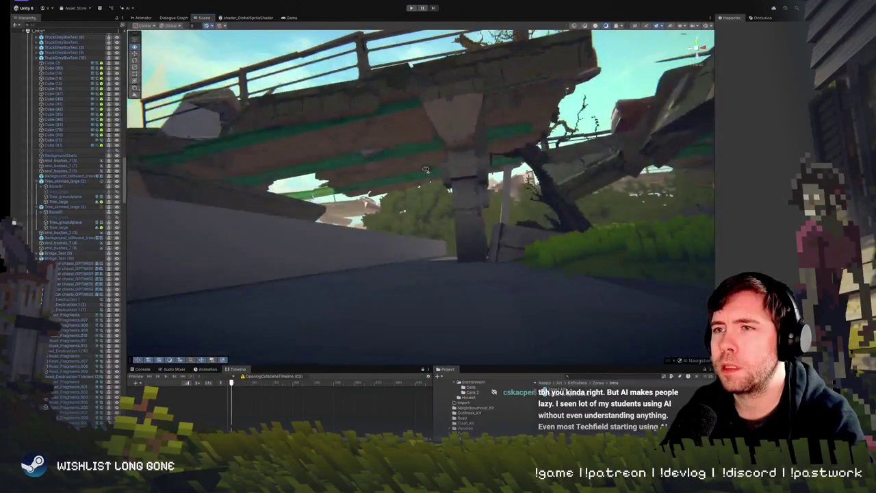
pyautogui.press('w')
pyautogui.press('s')
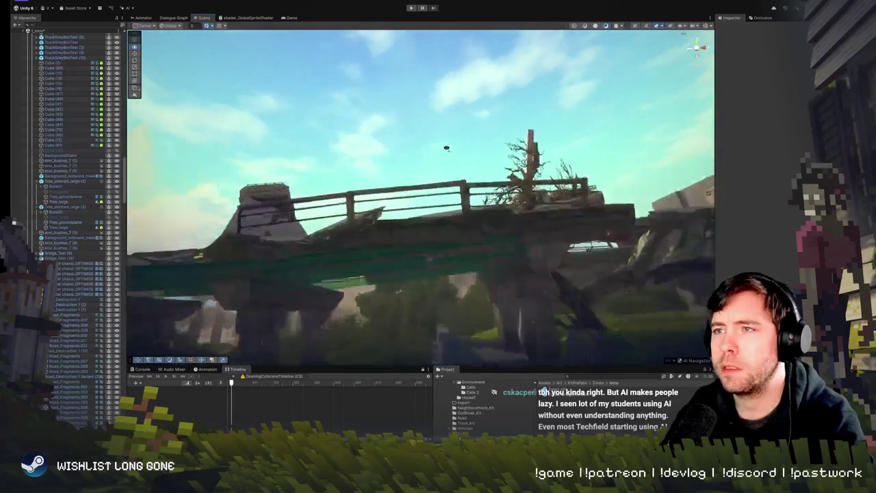
pyautogui.press('w')
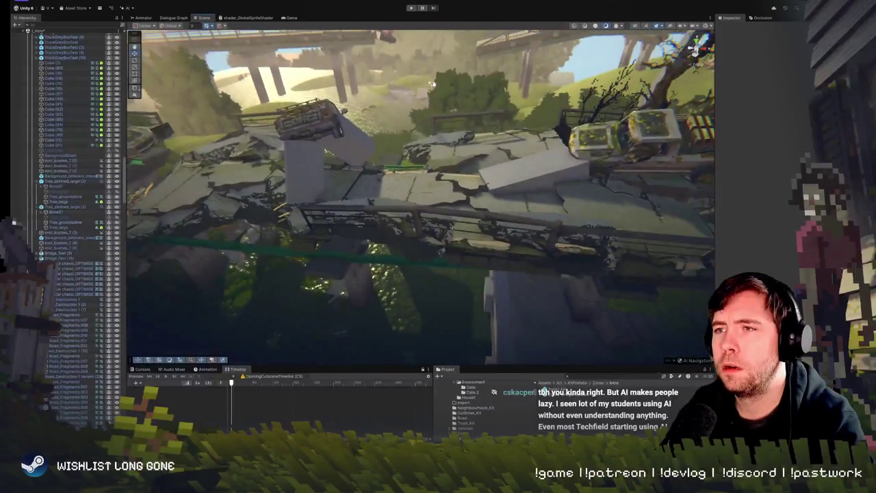
pyautogui.click(450, 225)
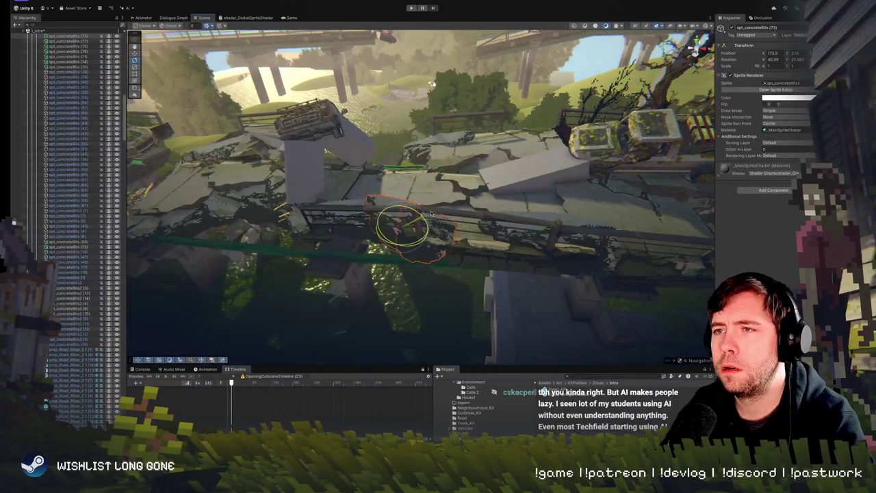
pyautogui.press('w')
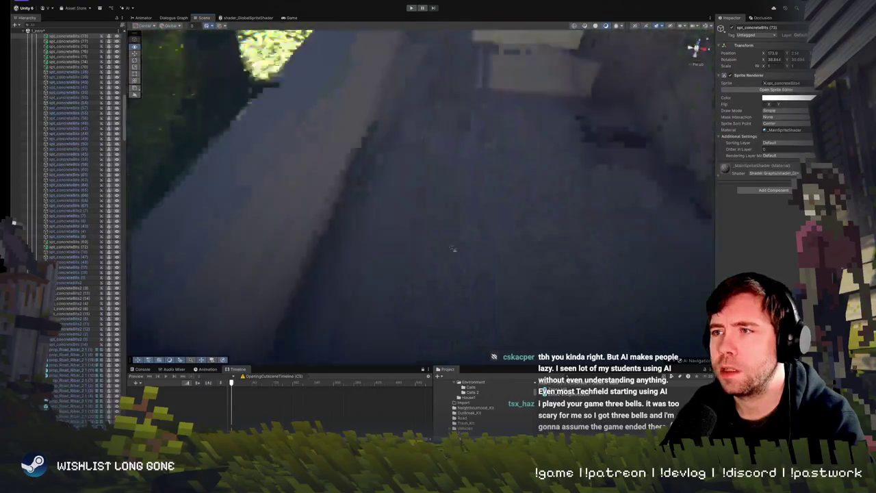
pyautogui.press('w')
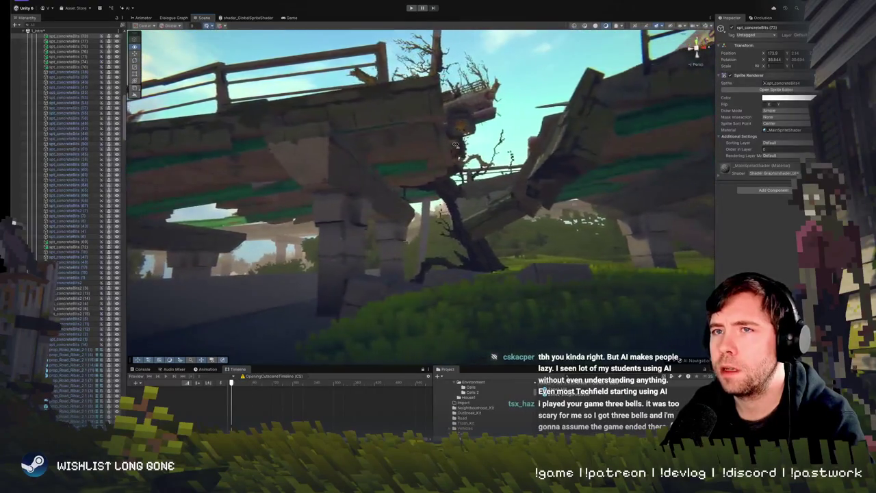
pyautogui.press('w')
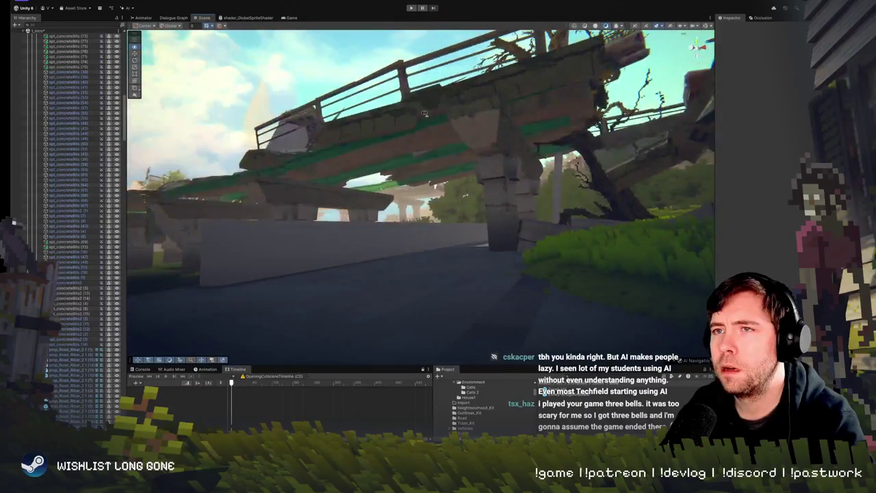
pyautogui.press('w')
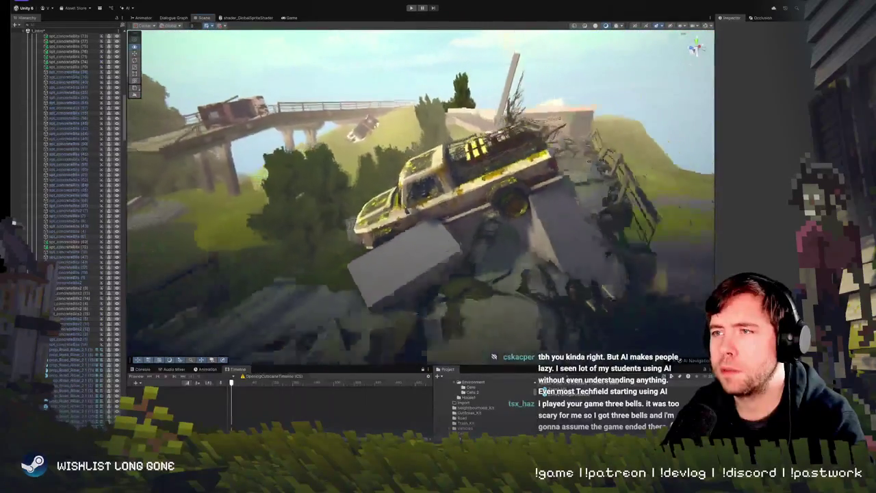
pyautogui.press('s')
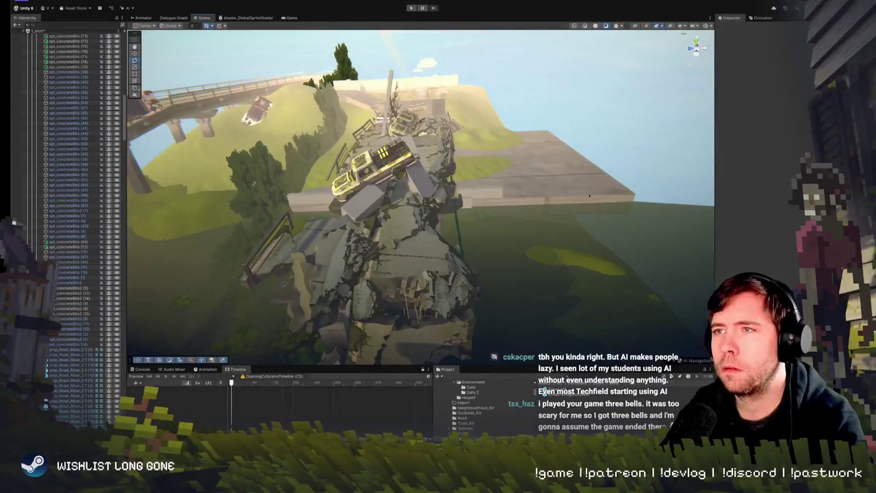
pyautogui.press('w')
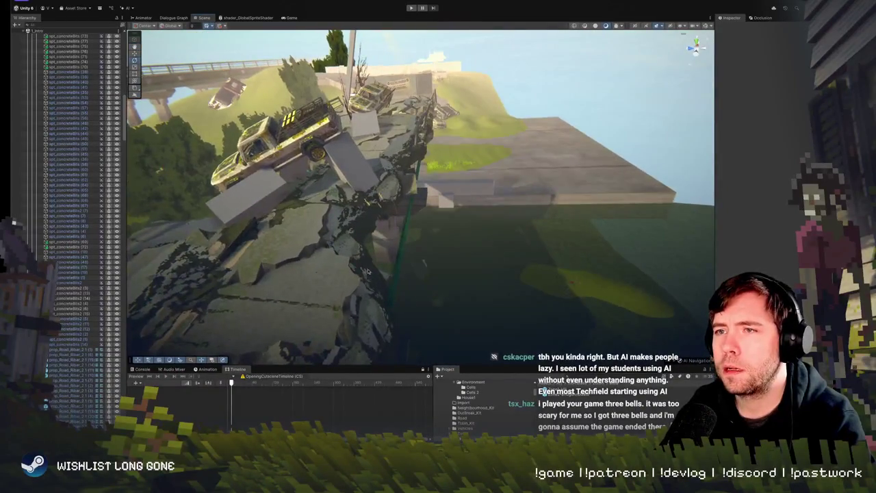
pyautogui.press('w')
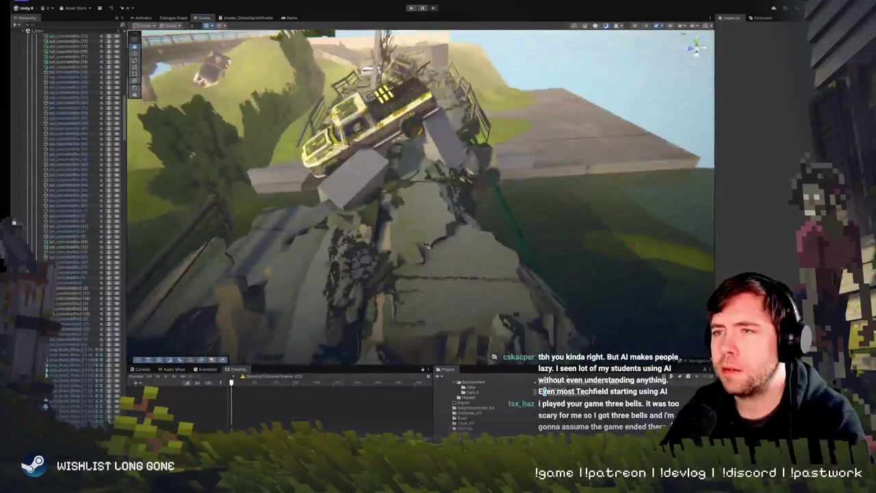
pyautogui.click(443, 219)
pyautogui.click(443, 219)
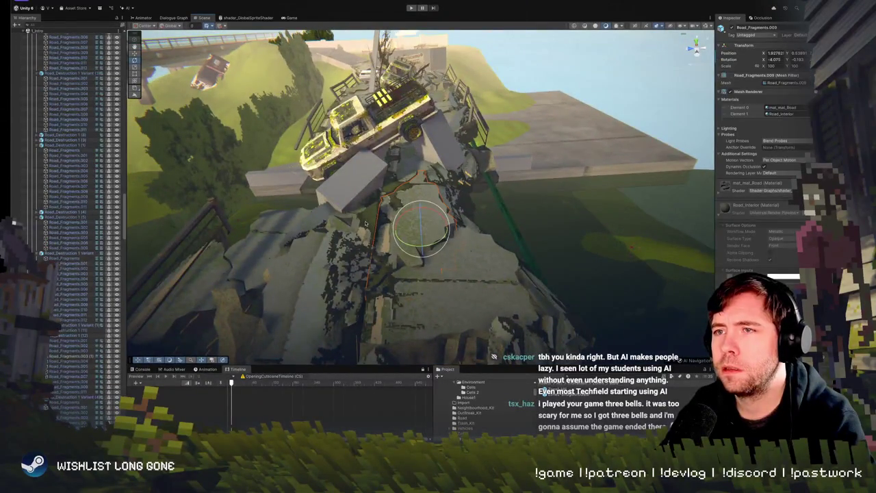
pyautogui.keyDown('shift'); pyautogui.click(365, 223); pyautogui.keyUp('shift')
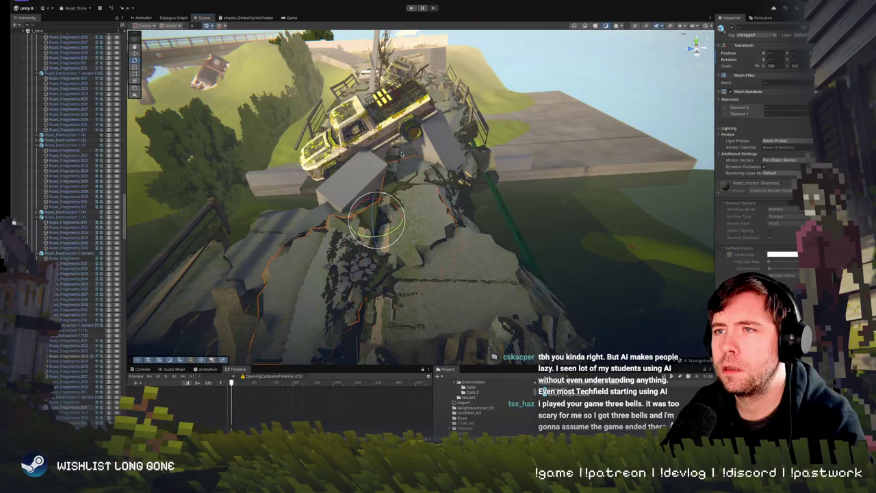
pyautogui.moveTo(486, 297); pyautogui.dragTo(385, 276)
pyautogui.keyDown('shift'); pyautogui.click(386, 276); pyautogui.keyUp('shift')
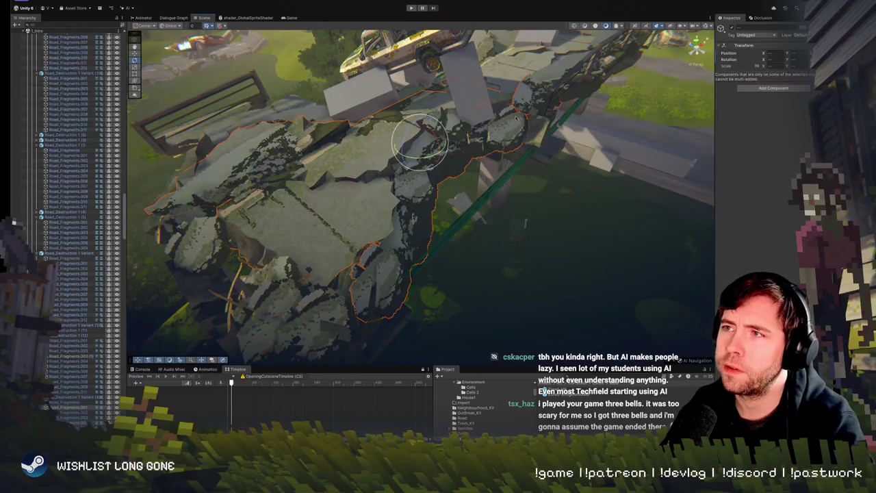
pyautogui.moveTo(518, 121)
pyautogui.mouseDown()
pyautogui.moveTo(470, 147)
pyautogui.moveTo(452, 145)
pyautogui.mouseUp()
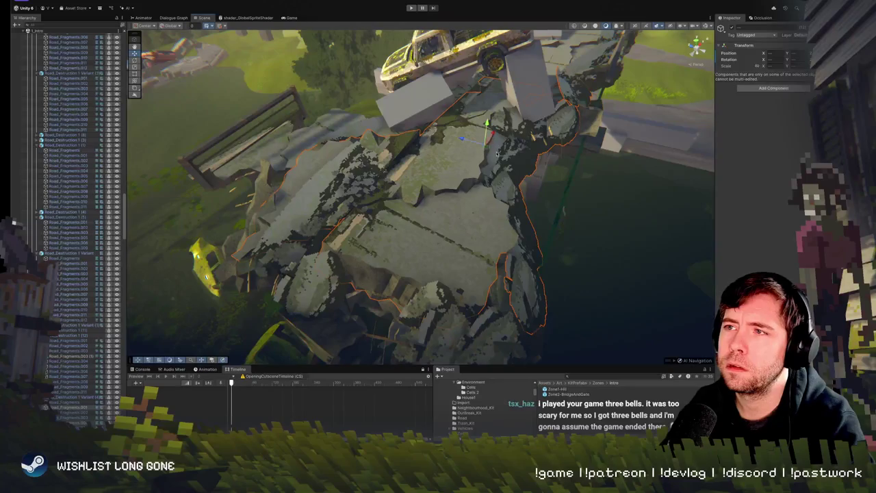
pyautogui.moveTo(464, 140); pyautogui.dragTo(445, 136)
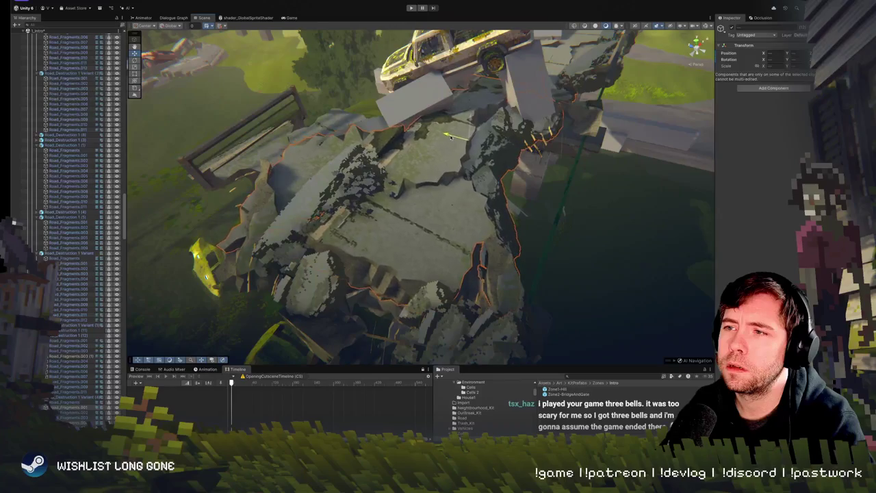
pyautogui.click(452, 136)
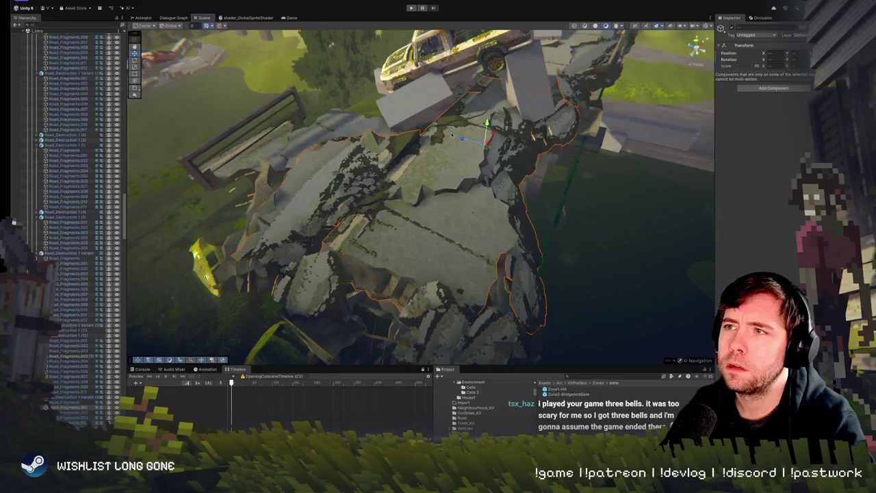
pyautogui.moveTo(453, 137)
pyautogui.mouseDown()
pyautogui.moveTo(591, 125)
pyautogui.moveTo(583, 90)
pyautogui.moveTo(346, 79)
pyautogui.moveTo(356, 59)
pyautogui.moveTo(389, 238)
pyautogui.mouseUp()
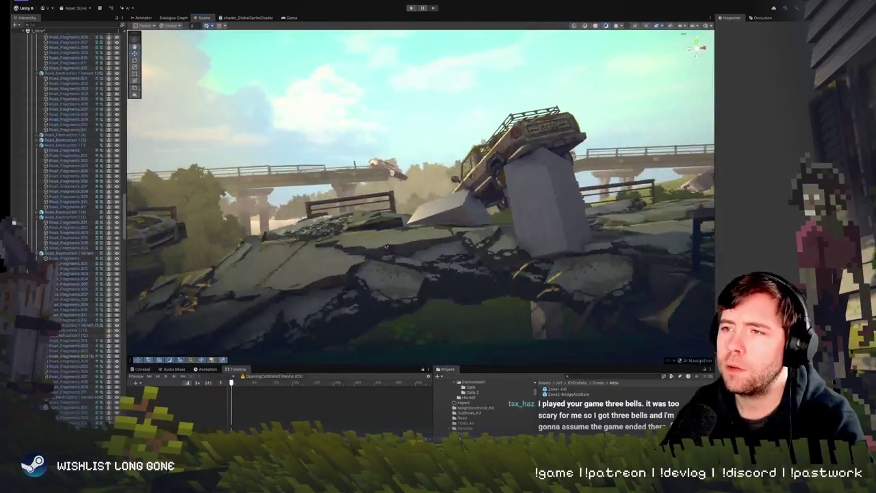
pyautogui.click(409, 7)
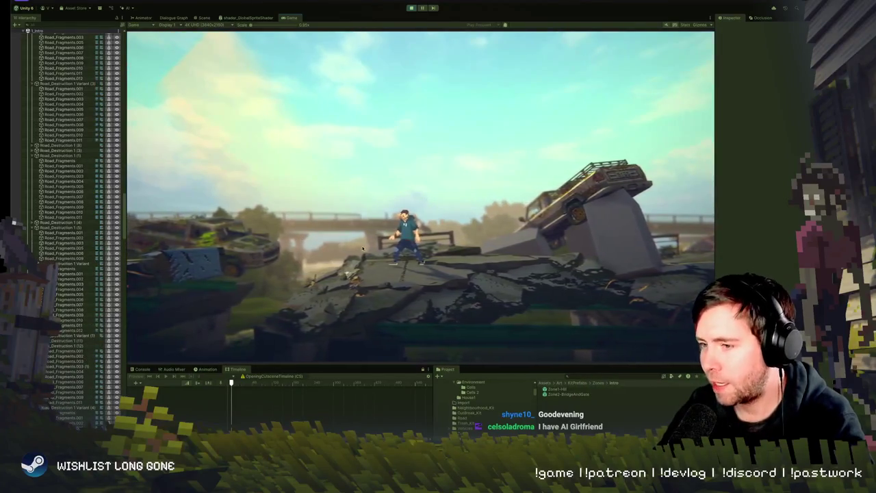
pyautogui.click(411, 8)
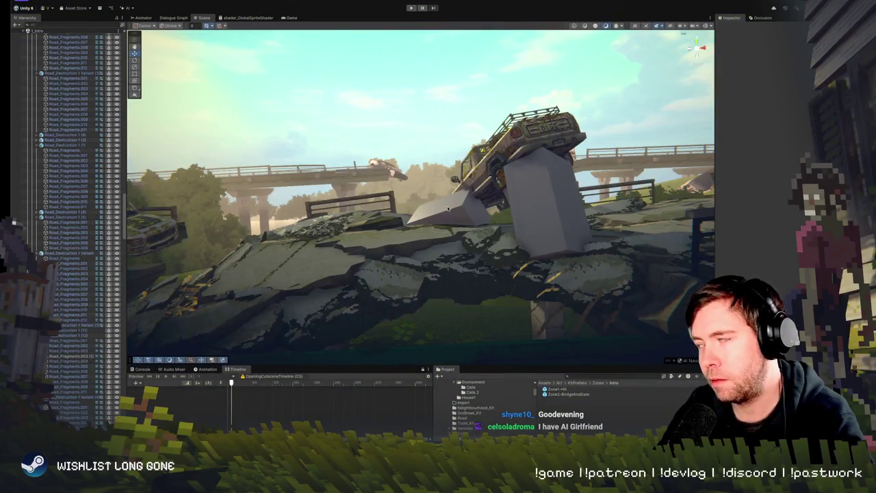
# - Select Road_Fragments.009 together with a second road fragment
pyautogui.scroll(-10, 449, 208)
pyautogui.scroll(5, 459, 205)
pyautogui.click(497, 211)
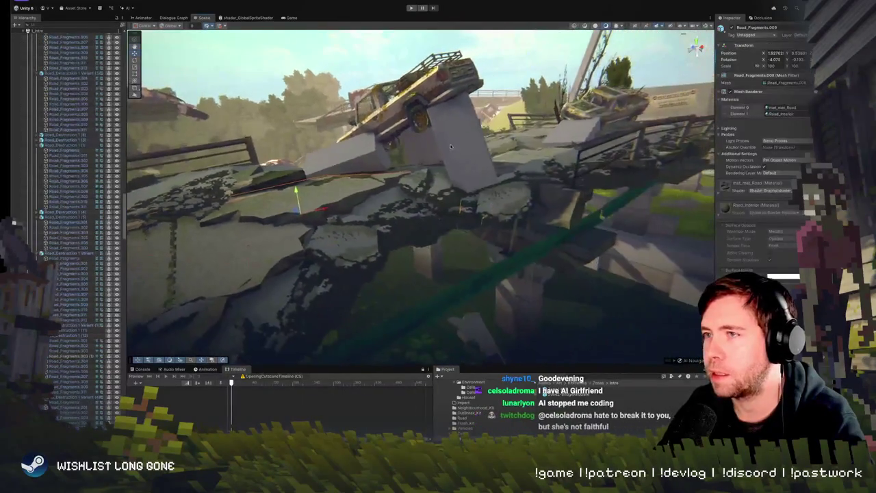
pyautogui.keyDown('shift'); pyautogui.click(421, 183); pyautogui.keyUp('shift')
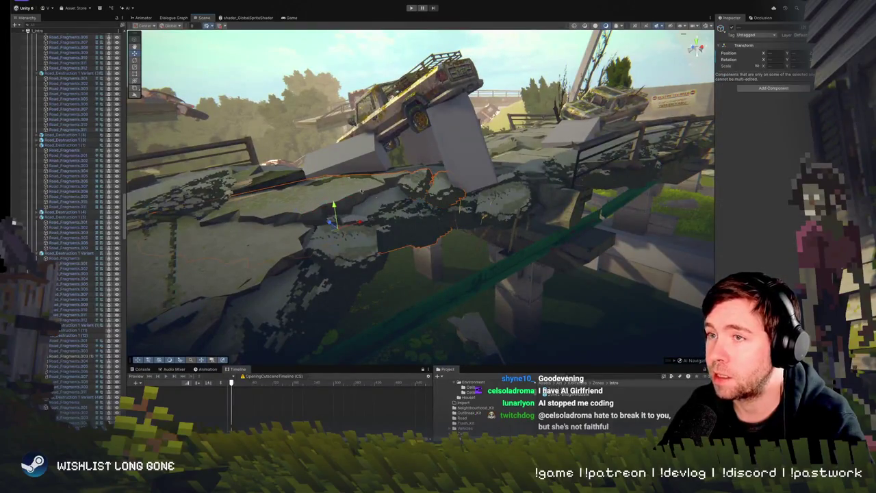
pyautogui.keyDown('shift'); pyautogui.click(411, 191); pyautogui.keyUp('shift')
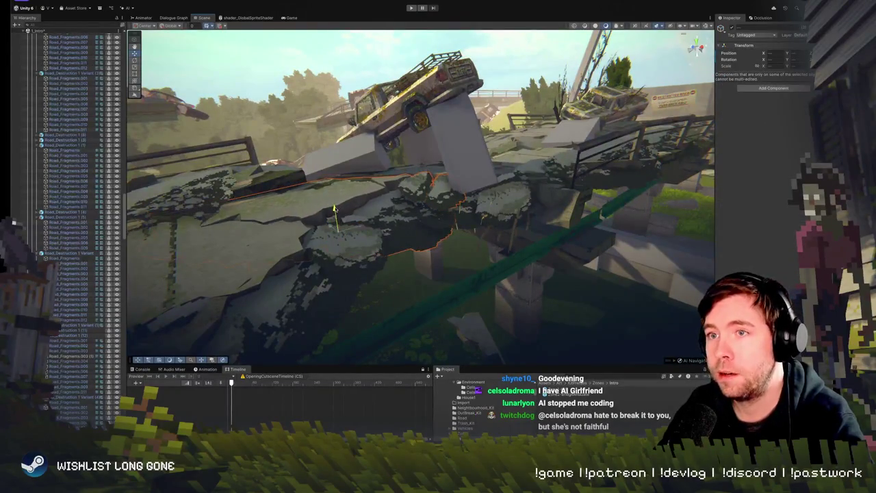
pyautogui.moveTo(350, 202)
pyautogui.mouseDown()
pyautogui.moveTo(382, 143)
pyautogui.moveTo(362, 143)
pyautogui.moveTo(366, 167)
pyautogui.mouseUp()
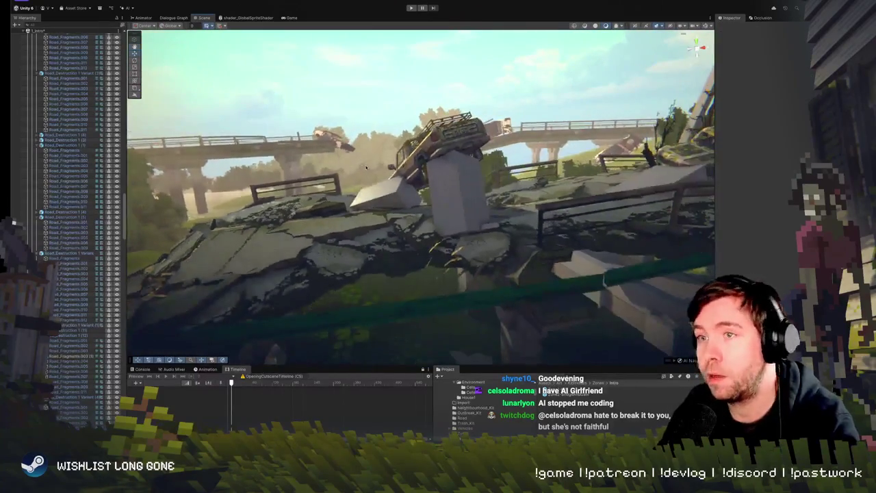
pyautogui.moveTo(410, 124)
pyautogui.mouseDown()
pyautogui.moveTo(393, 187)
pyautogui.moveTo(391, 180)
pyautogui.mouseUp()
# - Select a concrete-bits sprite with the Move tool and start a play test
pyautogui.click(393, 186)
pyautogui.press('w')
pyautogui.scroll(-2, 409, 164)
pyautogui.moveTo(410, 164)
pyautogui.mouseDown()
pyautogui.moveTo(442, 193)
pyautogui.moveTo(411, 178)
pyautogui.mouseUp()
pyautogui.click(410, 8)
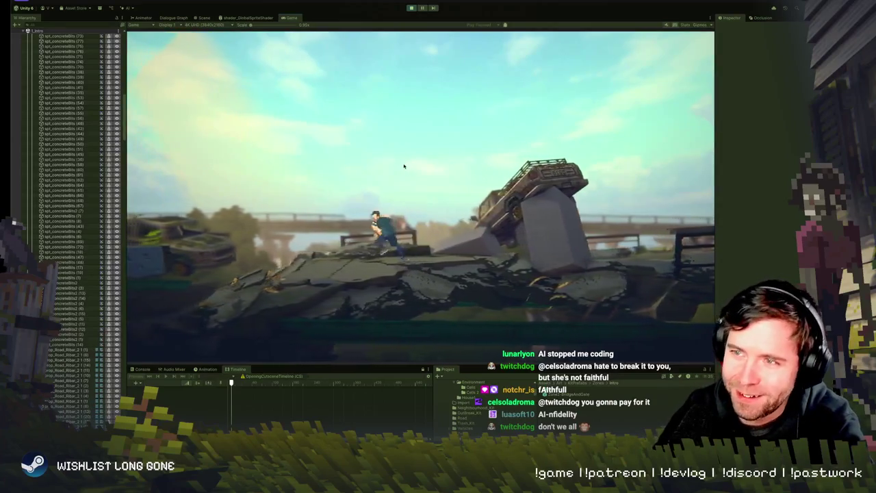
# - Stop the play test, frame two selected road fragments, and relaunch play mode
pyautogui.click(412, 8)
pyautogui.hotkey('ctrl', '1')
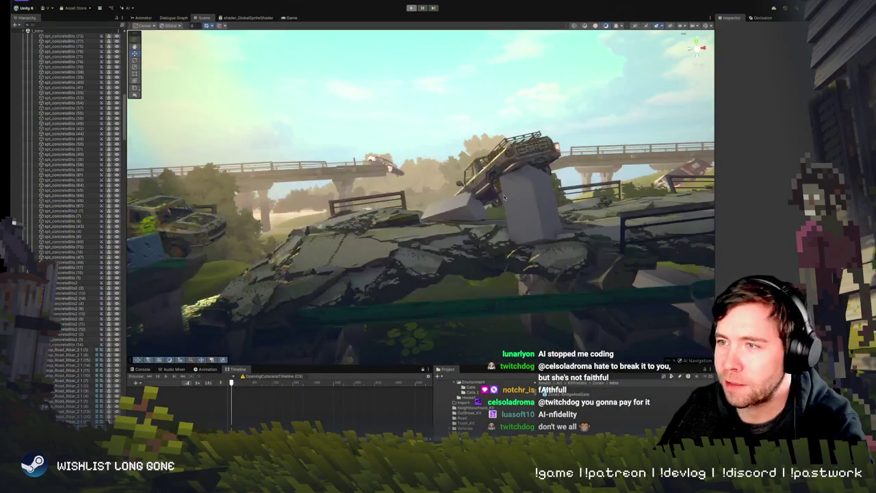
pyautogui.click(506, 219)
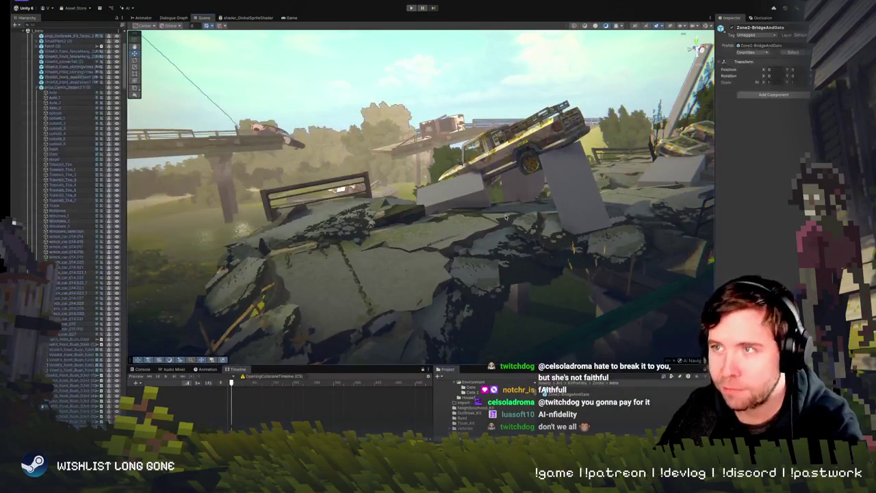
pyautogui.click(523, 218)
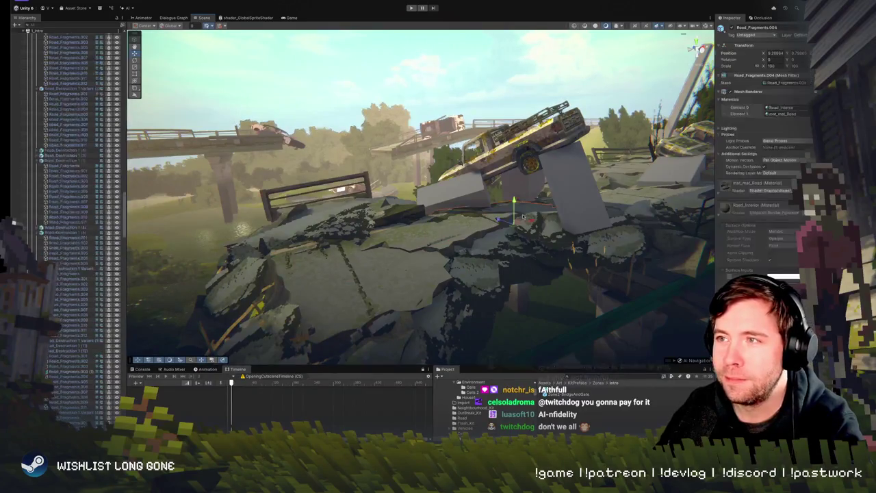
pyautogui.keyDown('shift'); pyautogui.click(485, 229); pyautogui.keyUp('shift')
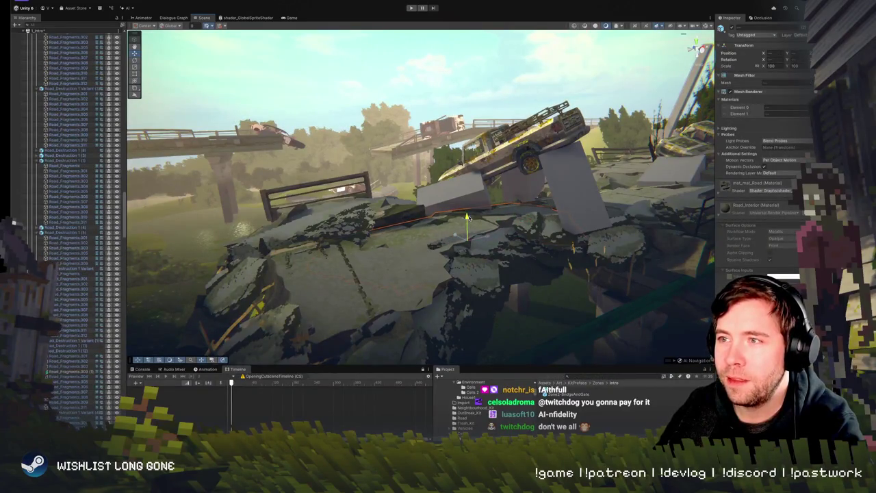
pyautogui.press('f')
pyautogui.moveTo(484, 233)
pyautogui.mouseDown()
pyautogui.moveTo(364, 309)
pyautogui.moveTo(328, 10)
pyautogui.mouseUp()
pyautogui.click(414, 7)
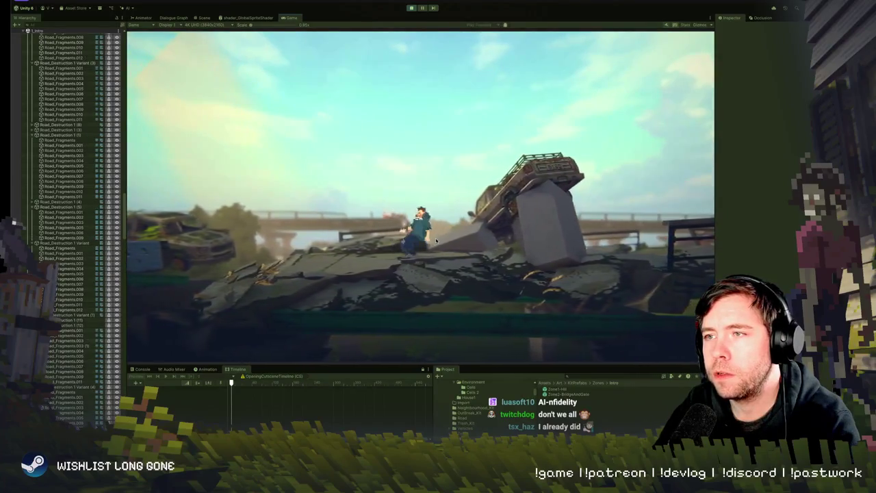
# - Zoom in and out around the wrecked pickup in the Scene view, then stop the play test
pyautogui.click(203, 17)
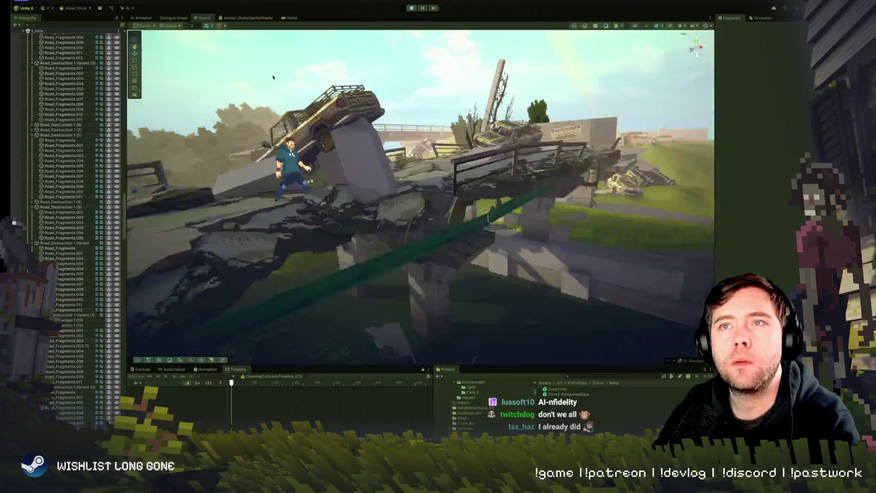
pyautogui.scroll(10, 375, 167)
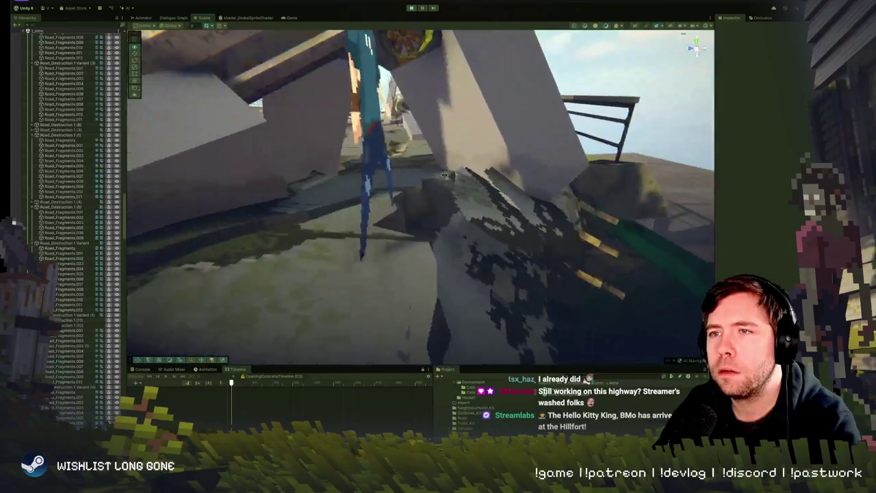
pyautogui.scroll(-5, 445, 177)
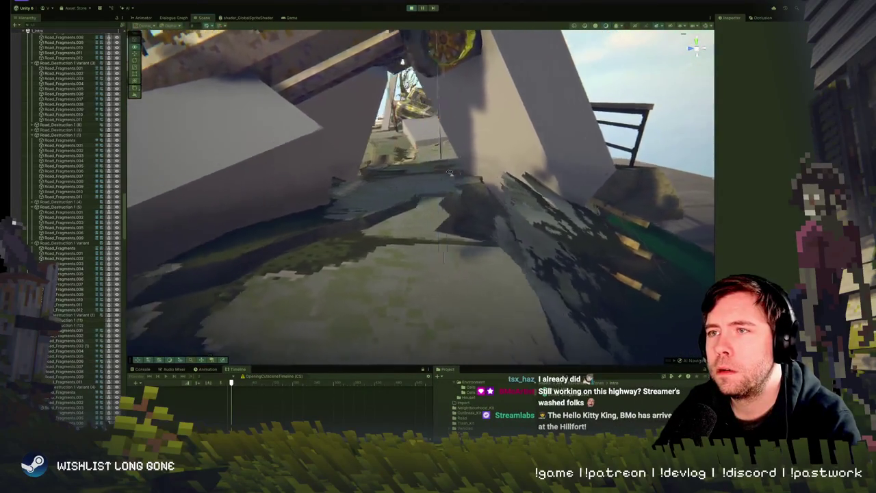
pyautogui.scroll(-3, 451, 163)
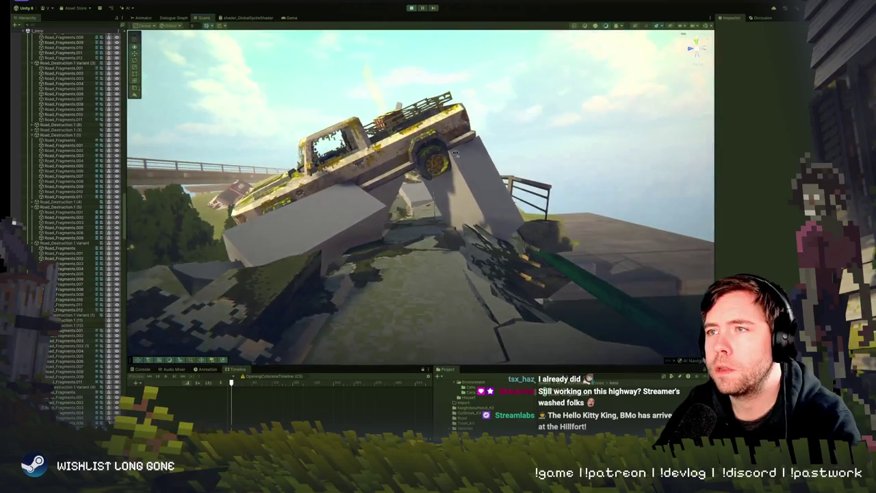
pyautogui.scroll(-3, 456, 155)
pyautogui.scroll(1, 458, 153)
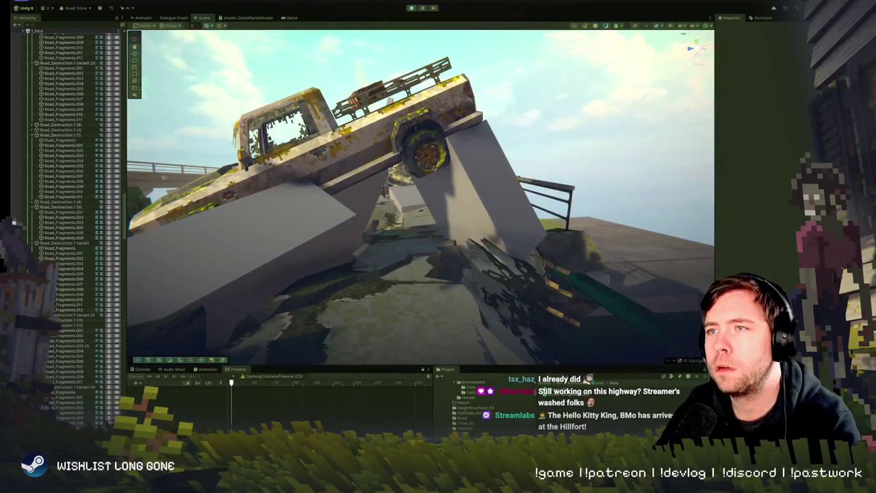
pyautogui.click(412, 8)
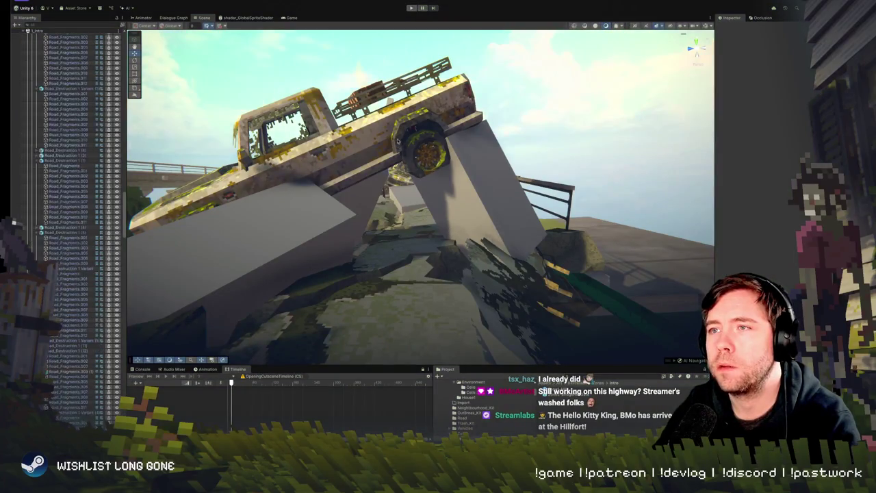
# - Select the pickup chassis and concrete slab, then play-test the level again
pyautogui.click(401, 131)
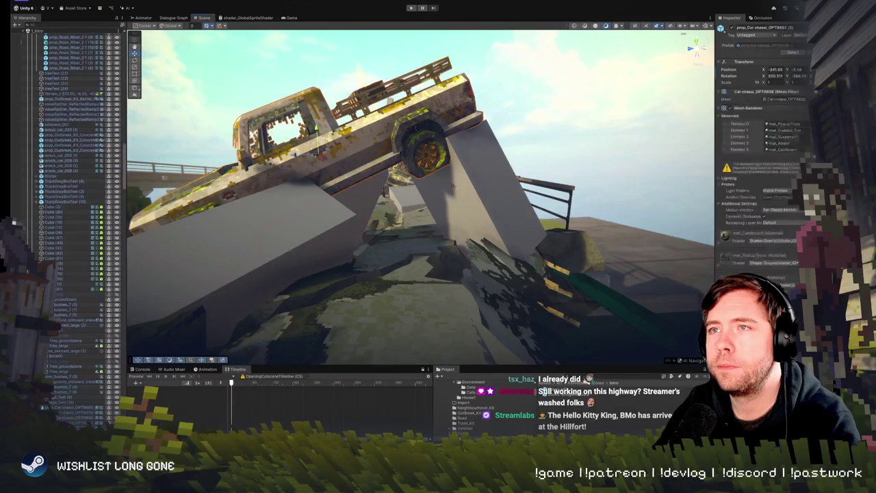
pyautogui.keyDown('shift'); pyautogui.click(484, 203); pyautogui.keyUp('shift')
pyautogui.moveTo(312, 168); pyautogui.dragTo(382, 59)
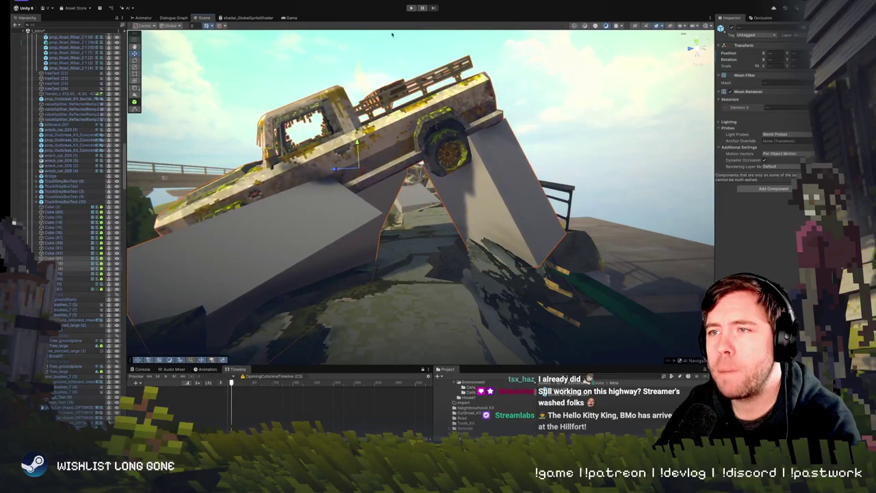
pyautogui.click(411, 7)
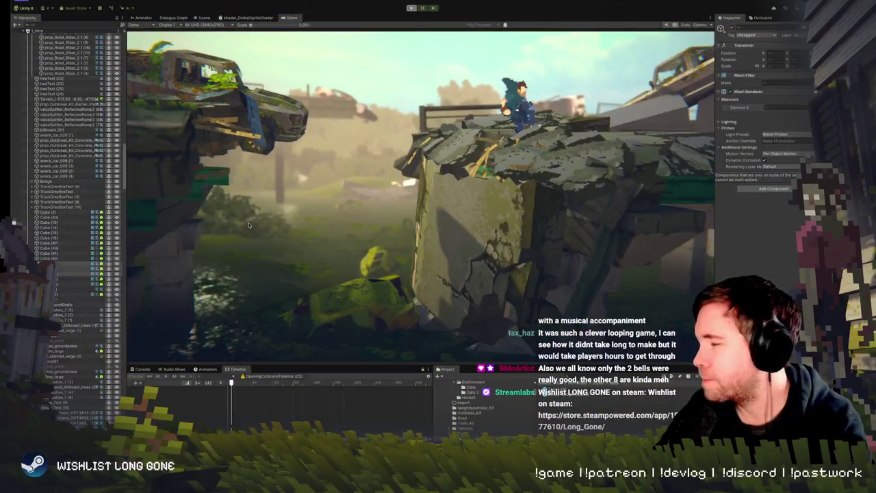
pyautogui.click(204, 17)
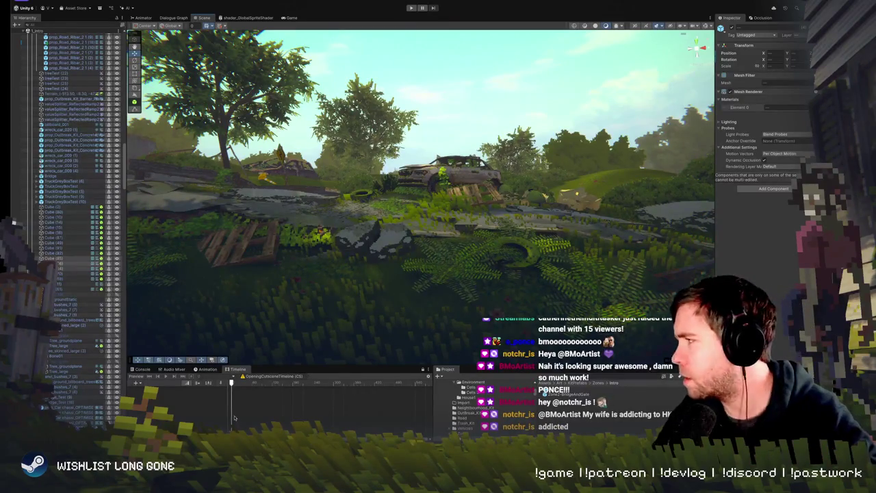
# - Fly past the bridge and Corvid Hills sign, then run and stop a play test
pyautogui.moveTo(375, 244)
pyautogui.mouseDown()
pyautogui.moveTo(459, 239)
pyautogui.moveTo(411, 255)
pyautogui.moveTo(390, 232)
pyautogui.moveTo(540, 152)
pyautogui.mouseUp()
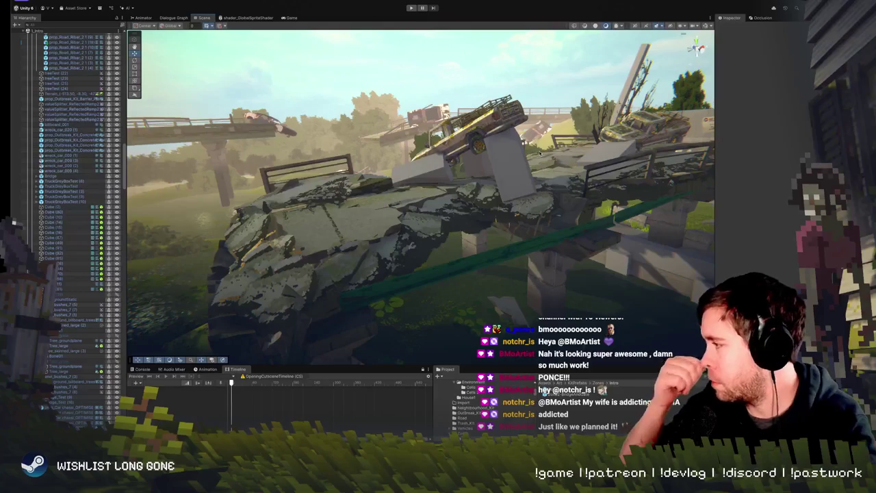
pyautogui.moveTo(471, 219); pyautogui.dragTo(445, 223)
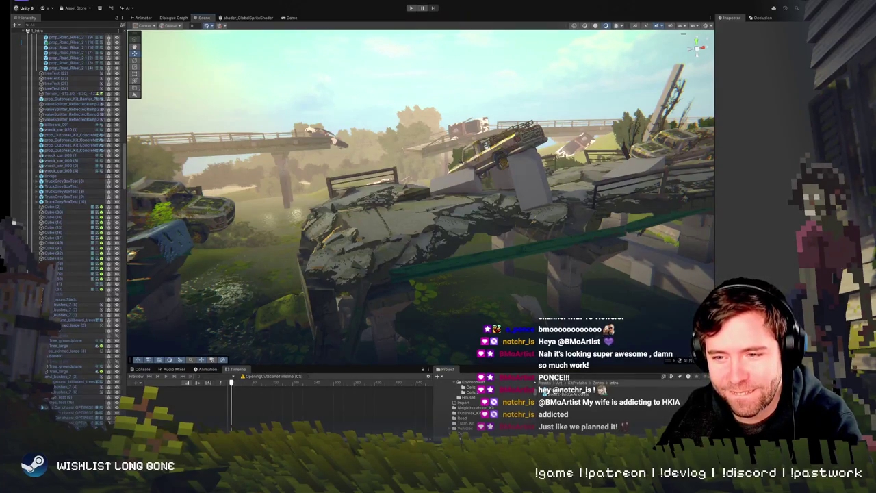
pyautogui.moveTo(332, 262)
pyautogui.mouseDown()
pyautogui.moveTo(332, 234)
pyautogui.moveTo(434, 276)
pyautogui.moveTo(203, 210)
pyautogui.moveTo(226, 225)
pyautogui.moveTo(389, 251)
pyautogui.moveTo(415, 238)
pyautogui.moveTo(308, 259)
pyautogui.mouseUp()
pyautogui.moveTo(544, 232)
pyautogui.mouseDown()
pyautogui.moveTo(607, 221)
pyautogui.moveTo(593, 241)
pyautogui.moveTo(420, 223)
pyautogui.mouseUp()
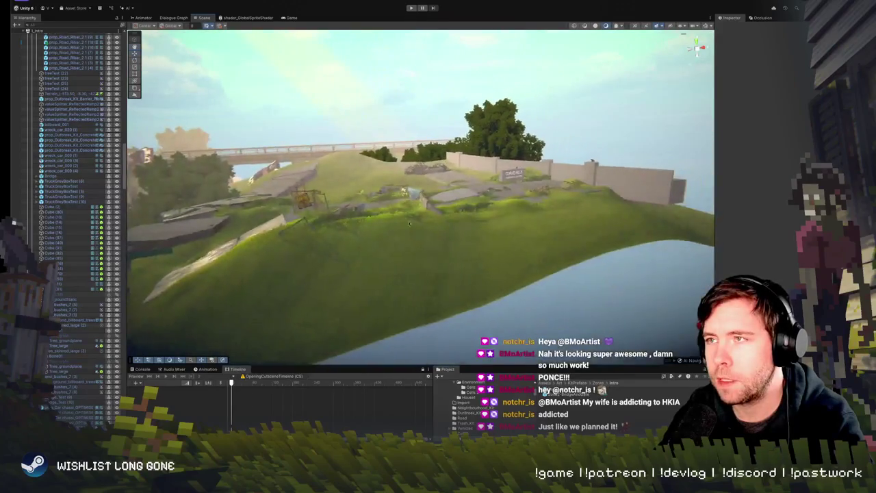
pyautogui.moveTo(613, 190)
pyautogui.mouseDown()
pyautogui.moveTo(621, 182)
pyautogui.moveTo(601, 183)
pyautogui.mouseUp()
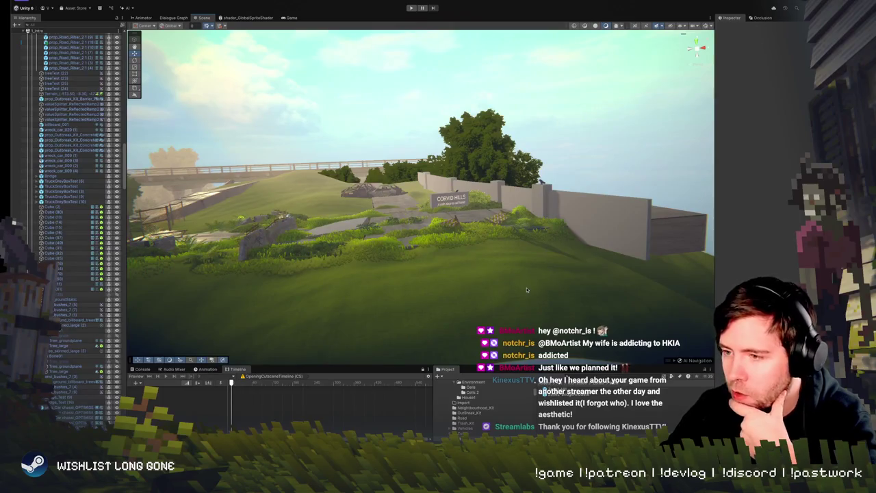
pyautogui.moveTo(456, 274)
pyautogui.mouseDown()
pyautogui.moveTo(387, 248)
pyautogui.moveTo(444, 264)
pyautogui.mouseUp()
pyautogui.click(433, 7)
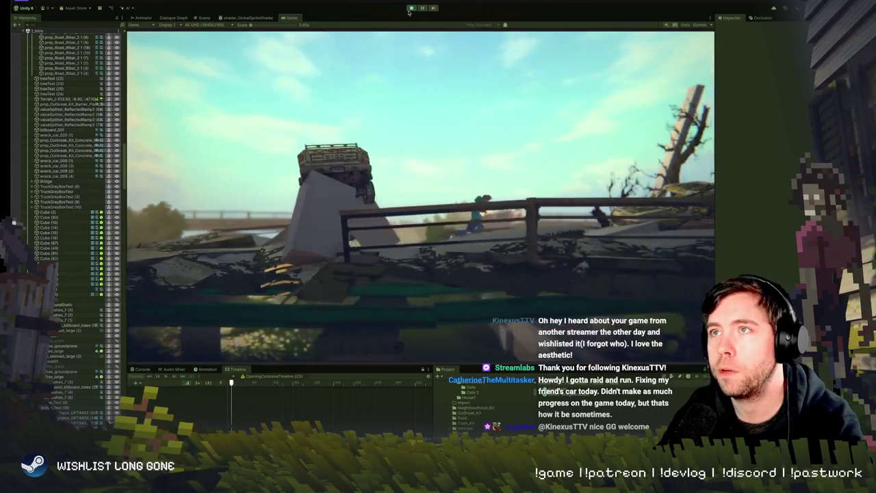
pyautogui.click(411, 8)
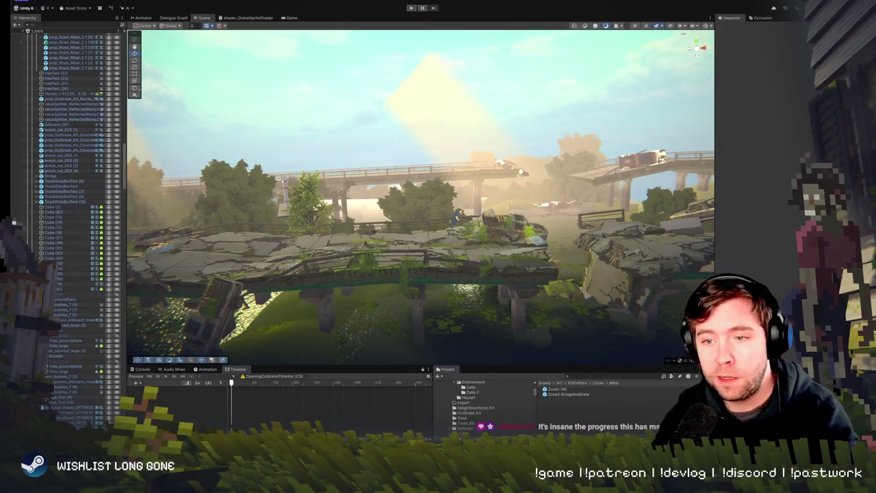
# - Fly the scene camera past the broken bridge and cars to face the billboard and overpass, then enter Play mode
pyautogui.press('w')
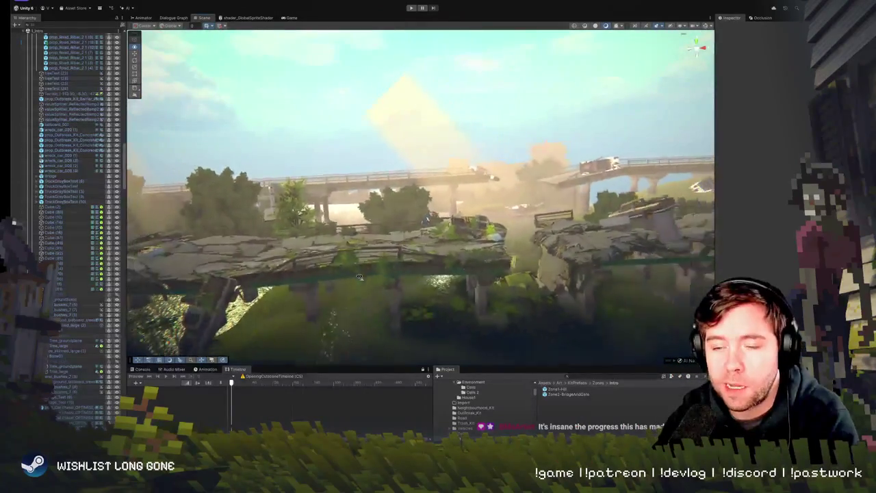
pyautogui.press('w')
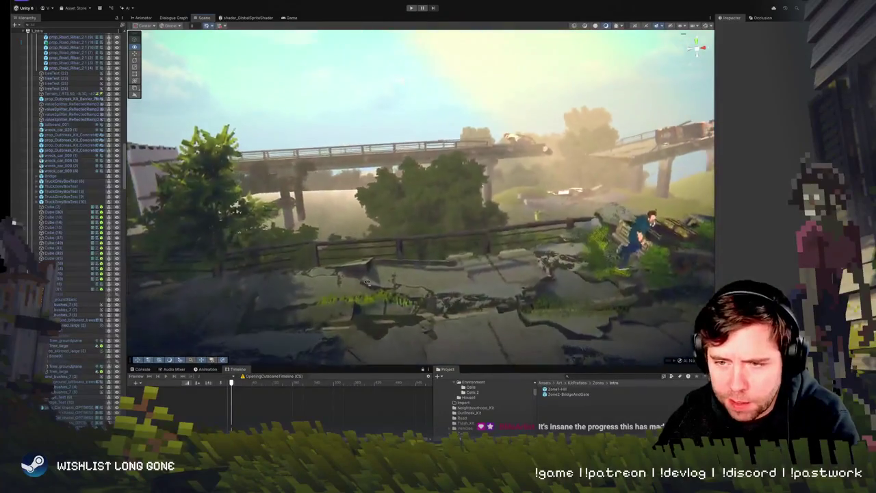
pyautogui.press('w')
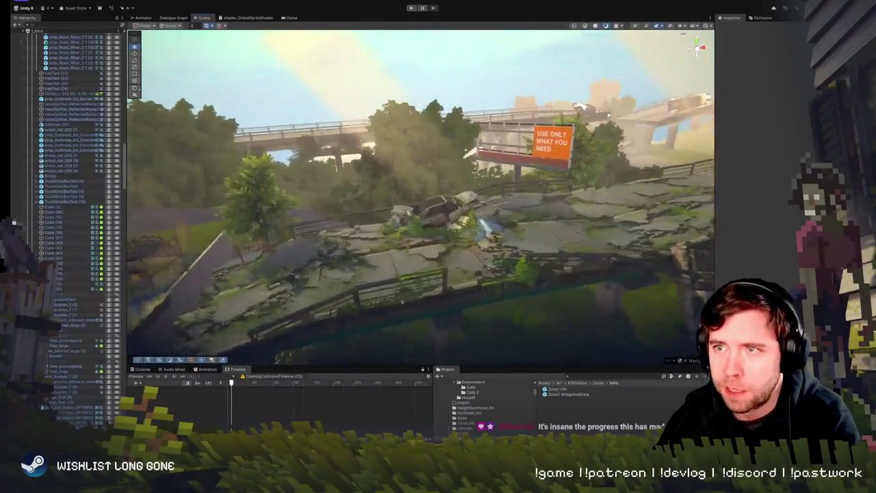
pyautogui.press('w')
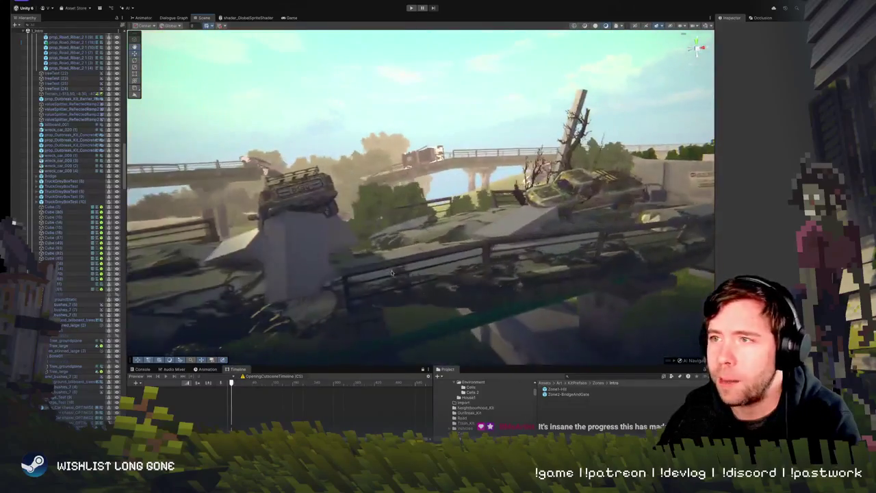
pyautogui.press('w')
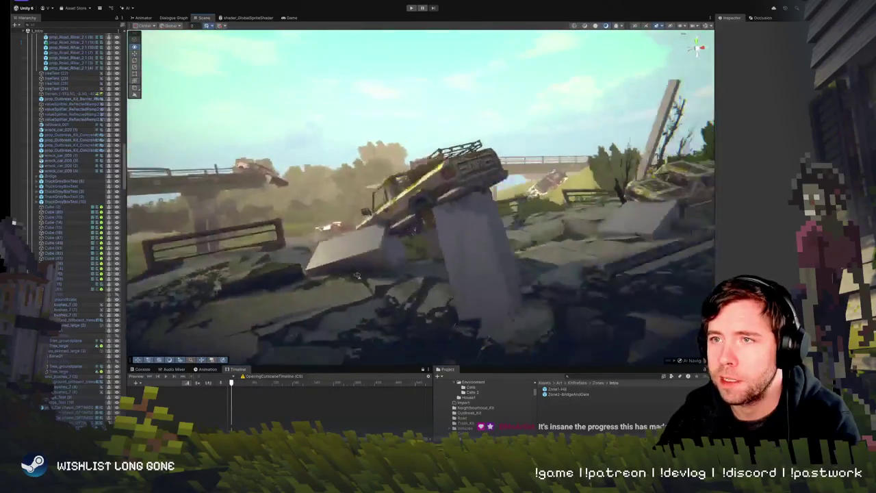
pyautogui.press('w')
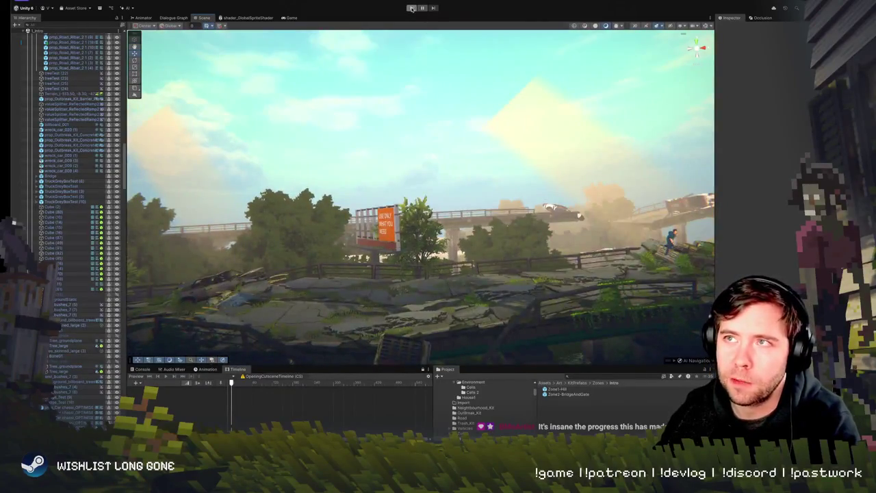
pyautogui.click(412, 7)
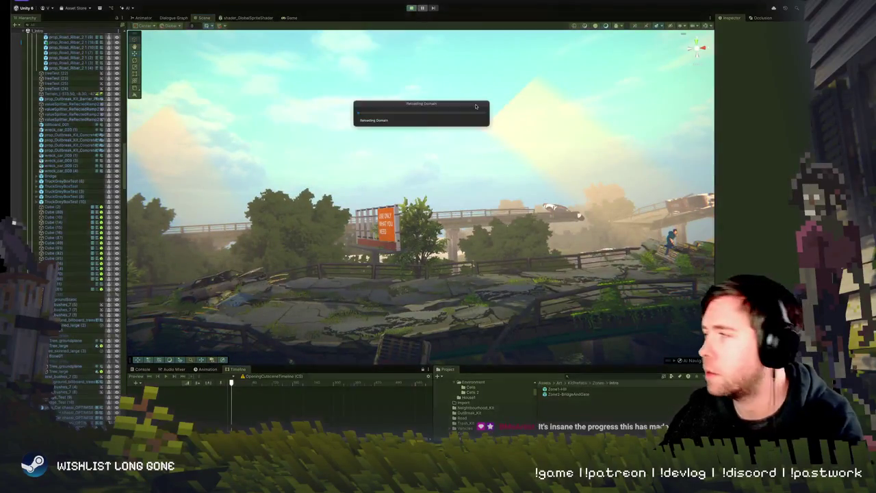
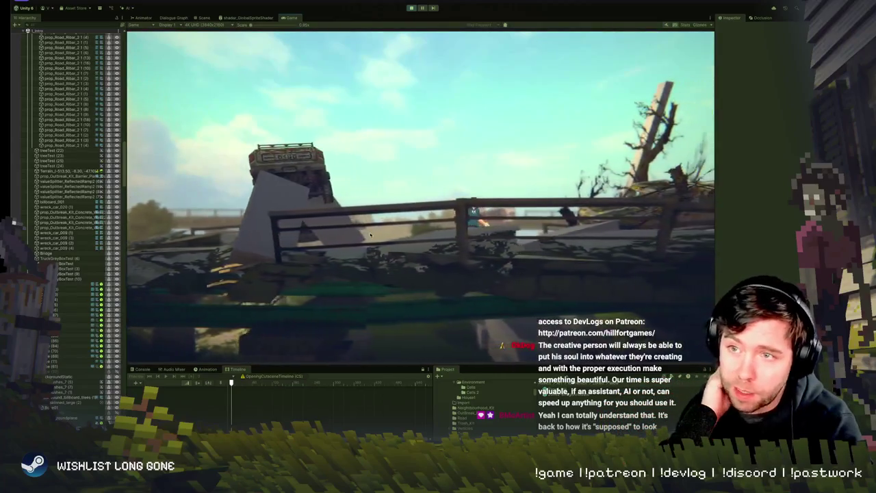
# - Stop play mode and inspect the bridge, selecting Road_Fragments.003 and flying out to a wider view
pyautogui.click(418, 8)
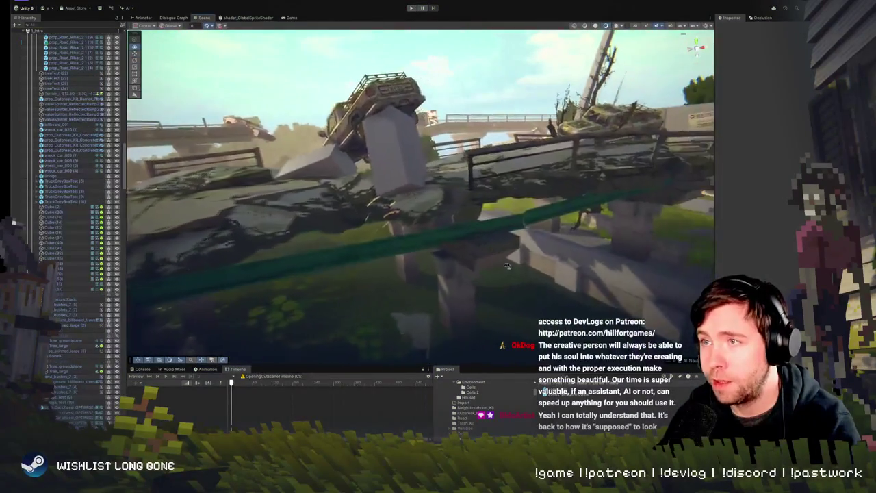
pyautogui.click(515, 250)
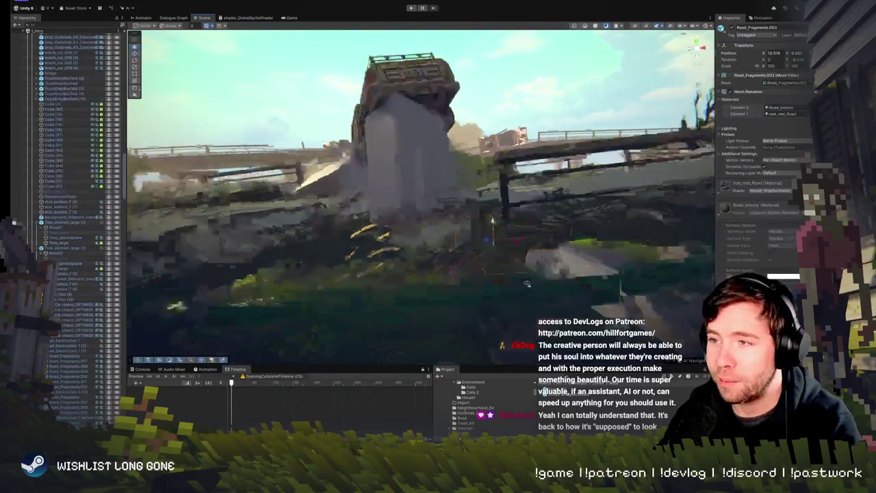
pyautogui.moveTo(515, 250)
pyautogui.mouseDown()
pyautogui.moveTo(539, 242)
pyautogui.moveTo(480, 229)
pyautogui.mouseUp()
pyautogui.click(527, 237)
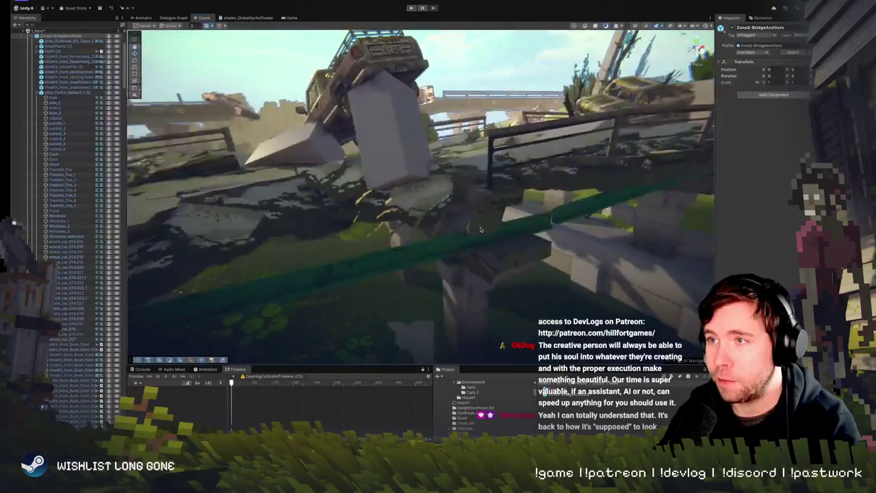
pyautogui.click(481, 229)
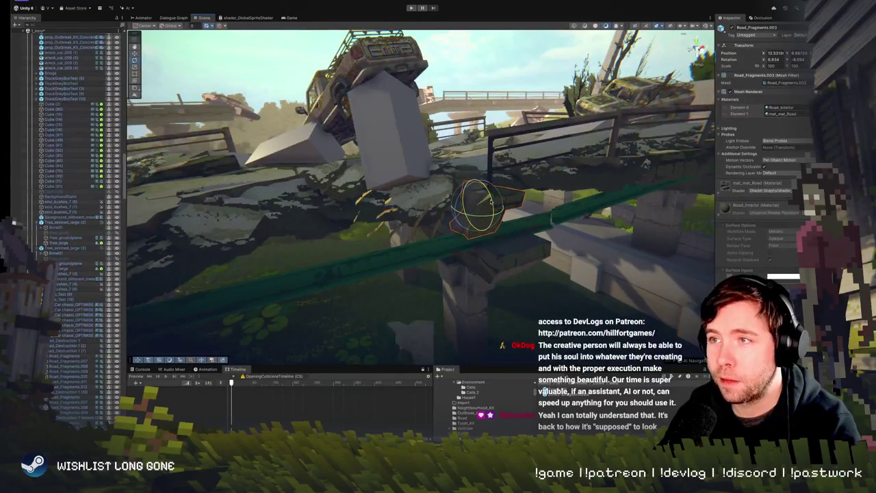
pyautogui.moveTo(482, 230)
pyautogui.mouseDown()
pyautogui.moveTo(487, 206)
pyautogui.moveTo(483, 226)
pyautogui.moveTo(448, 202)
pyautogui.moveTo(582, 222)
pyautogui.moveTo(551, 295)
pyautogui.moveTo(409, 234)
pyautogui.mouseUp()
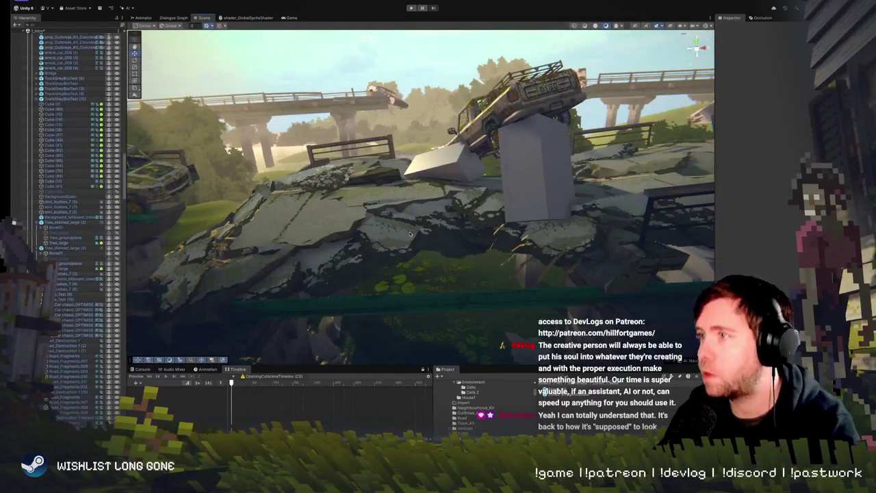
pyautogui.moveTo(516, 229)
pyautogui.mouseDown()
pyautogui.moveTo(459, 236)
pyautogui.moveTo(467, 147)
pyautogui.mouseUp()
# - Enter play mode to watch the bridge cutscene run toward the tilted car in the Game view
pyautogui.click(411, 8)
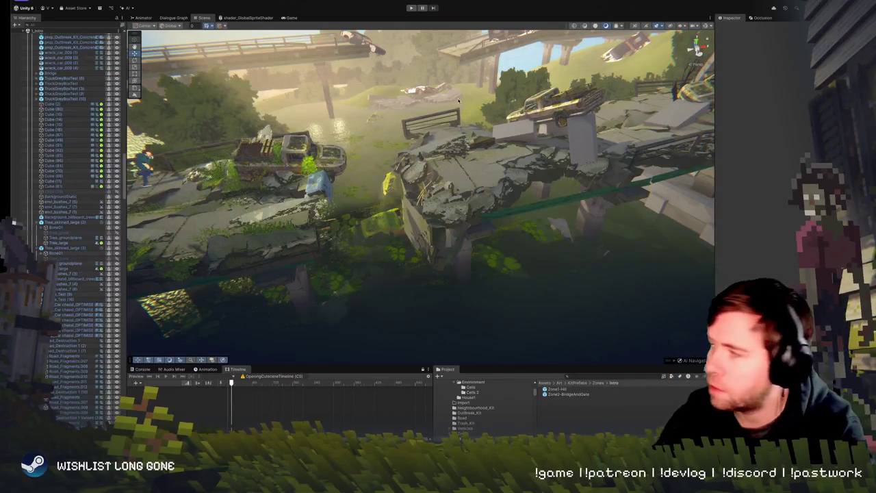
pyautogui.moveTo(403, 145); pyautogui.dragTo(416, 146)
pyautogui.hotkey('ctrl', 'p')
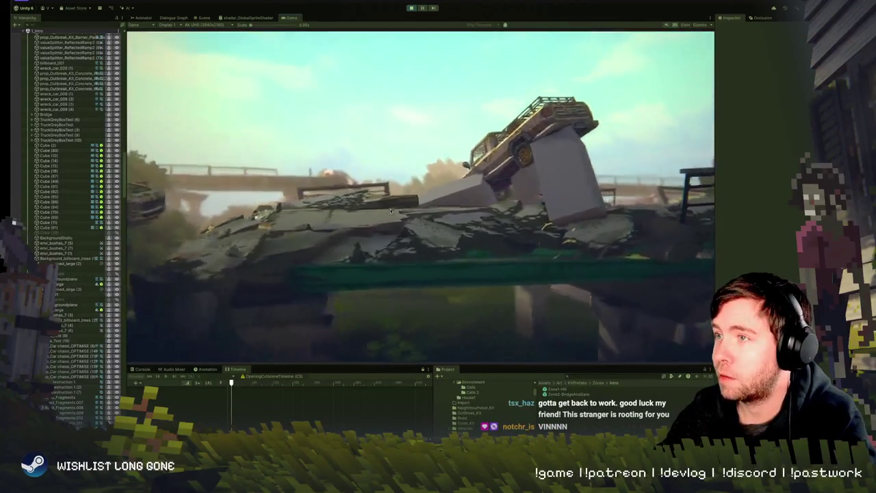
# - Exit play mode and frame the concrete debris piece up close with the Rotate tool ready
pyautogui.hotkey('ctrl', 'p')
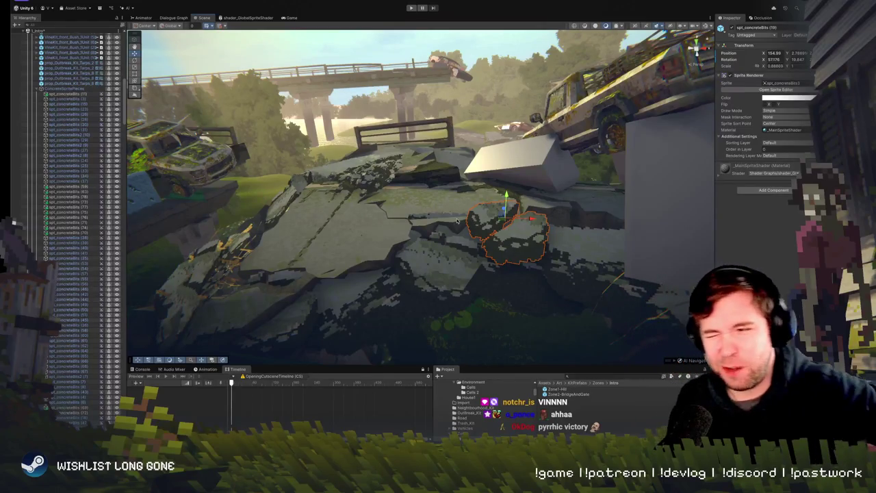
pyautogui.moveTo(493, 180); pyautogui.dragTo(392, 215)
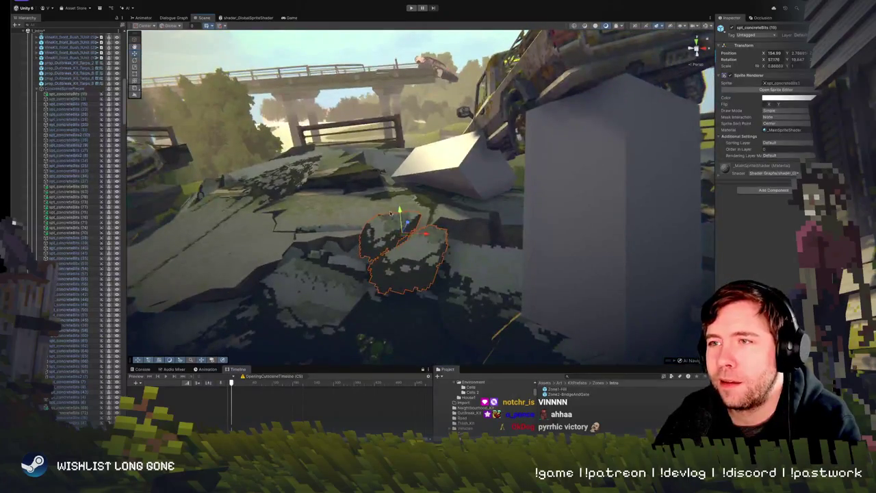
pyautogui.press('e')
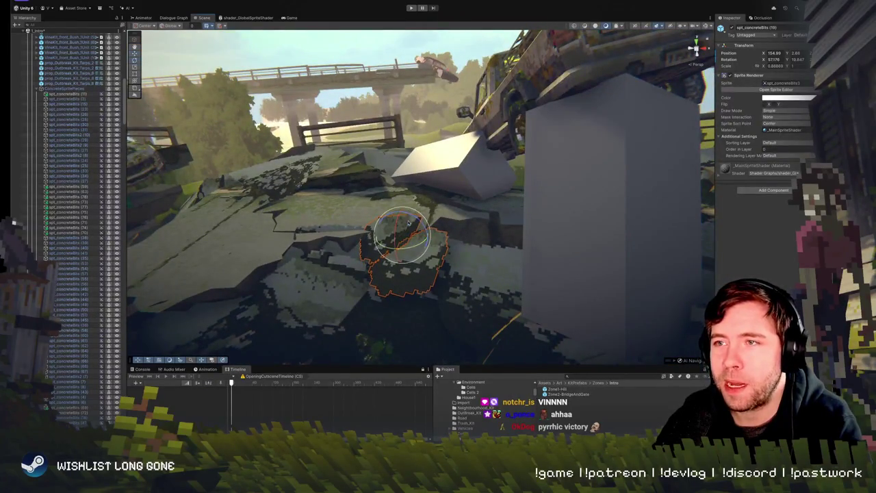
pyautogui.moveTo(415, 221); pyautogui.dragTo(443, 219)
pyautogui.scroll(-5, 443, 219)
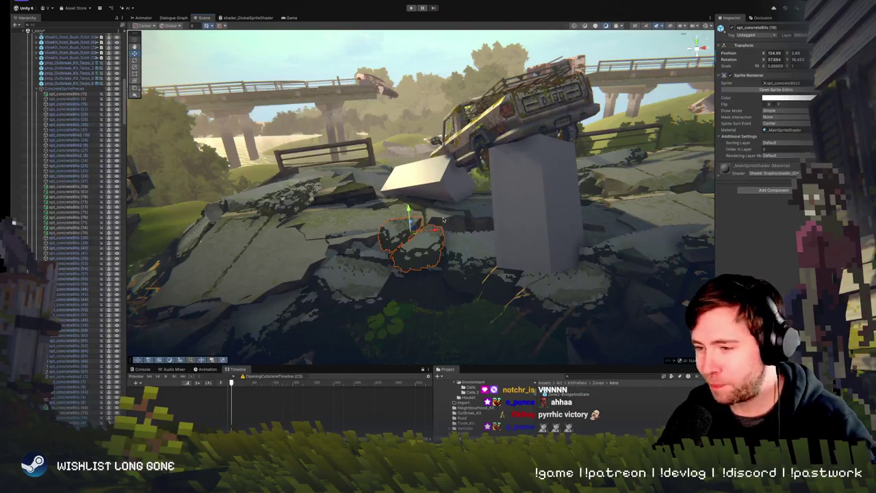
pyautogui.moveTo(443, 219); pyautogui.dragTo(446, 201)
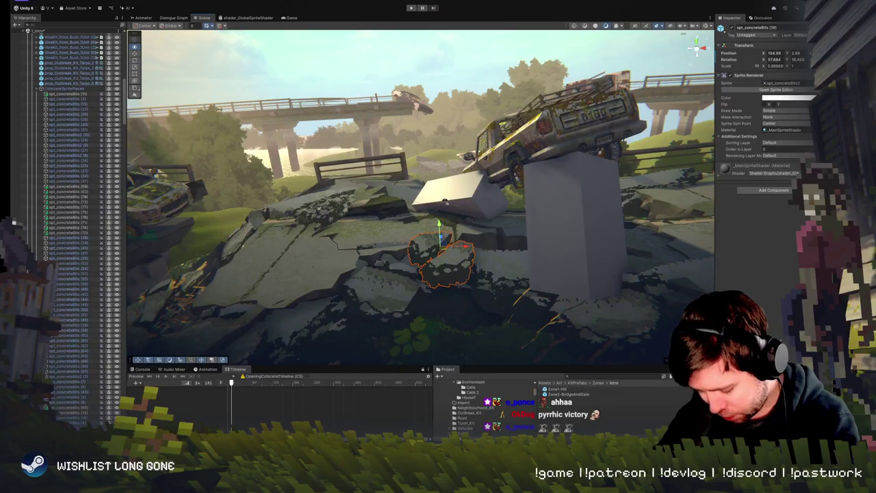
pyautogui.moveTo(445, 201); pyautogui.dragTo(438, 194)
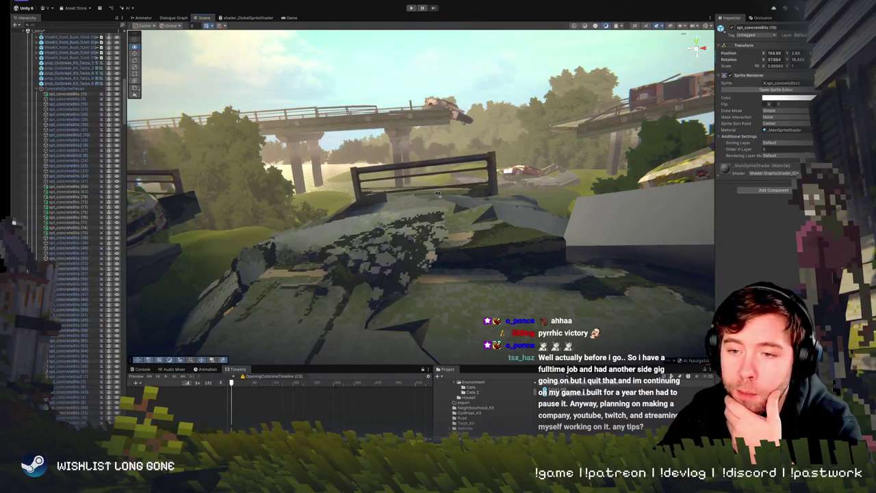
pyautogui.moveTo(438, 194); pyautogui.dragTo(438, 194)
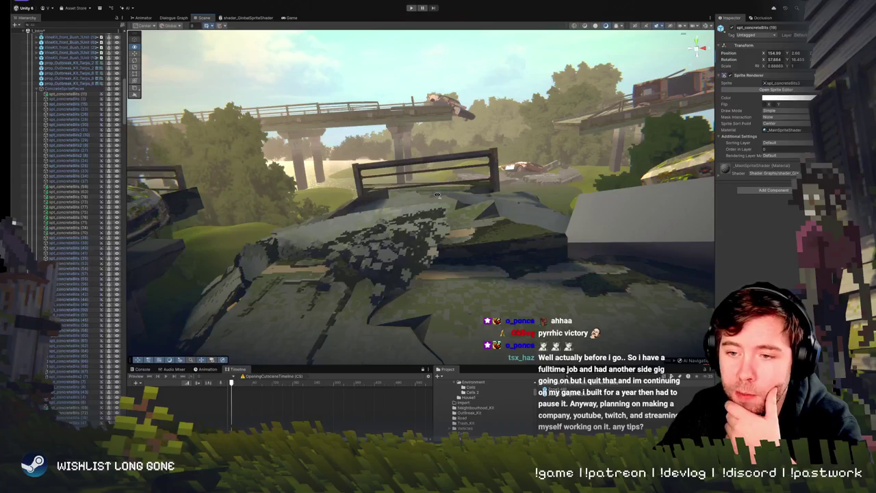
pyautogui.moveTo(437, 194); pyautogui.dragTo(432, 197)
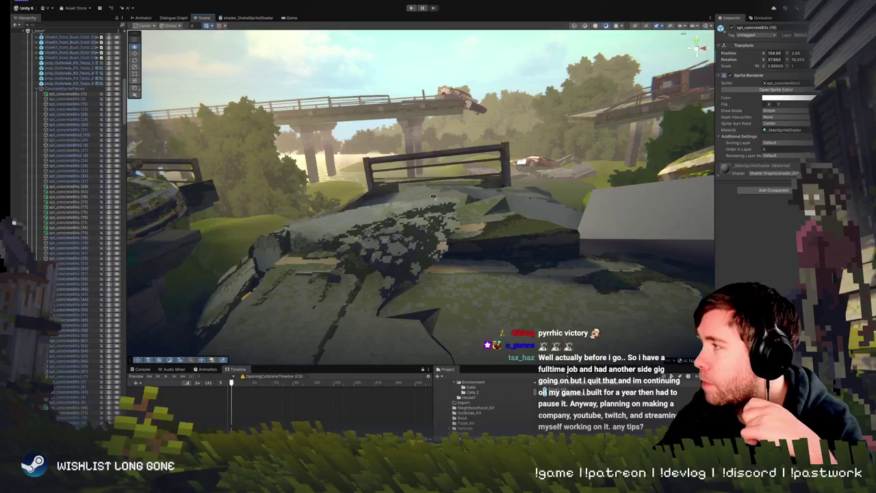
pyautogui.moveTo(433, 197); pyautogui.dragTo(433, 196)
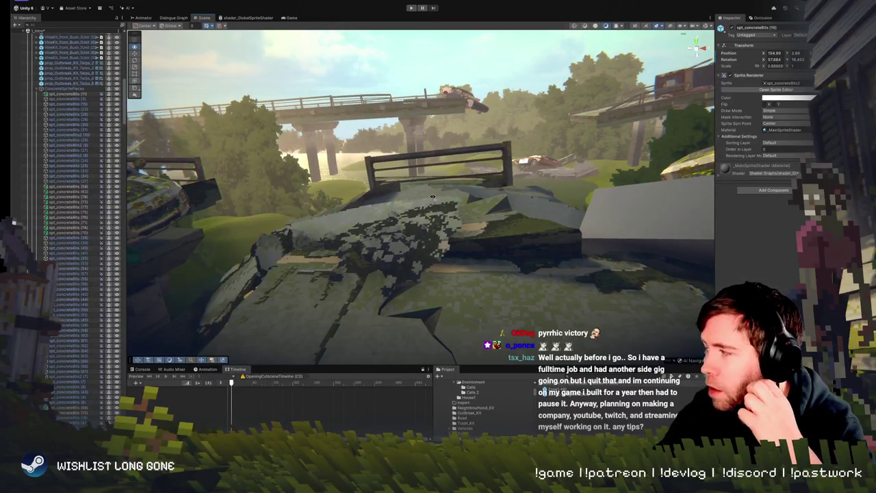
pyautogui.moveTo(433, 196); pyautogui.dragTo(428, 203)
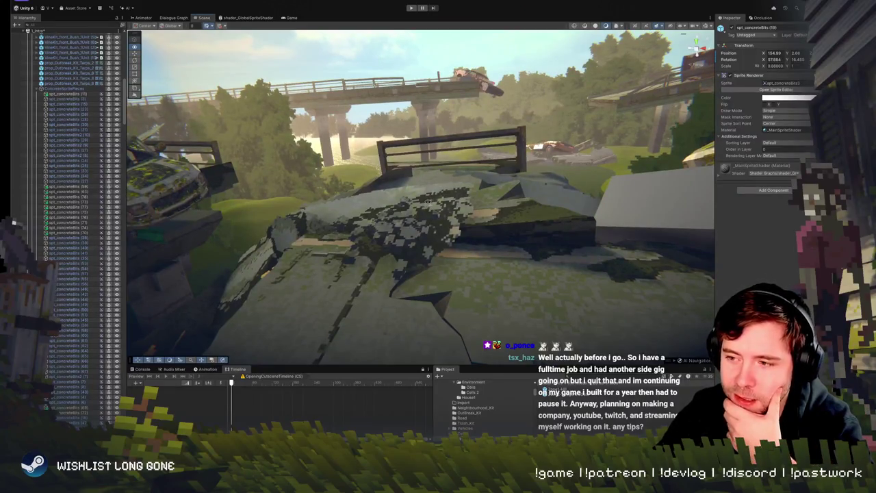
pyautogui.moveTo(428, 202)
pyautogui.mouseDown()
pyautogui.moveTo(449, 195)
pyautogui.moveTo(400, 194)
pyautogui.moveTo(401, 203)
pyautogui.mouseUp()
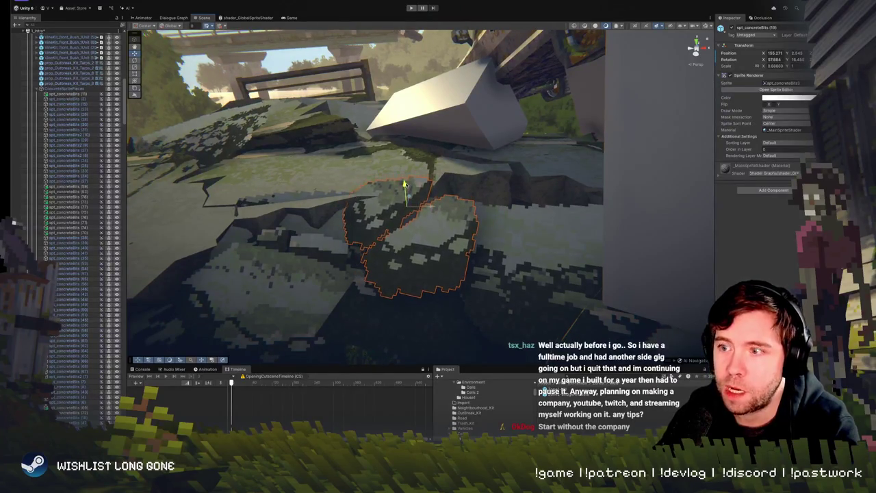
# - Rotate a concreteBits debris sprite on the rubble from 57.884 to 58.502
pyautogui.moveTo(413, 170)
pyautogui.mouseDown()
pyautogui.moveTo(476, 161)
pyautogui.moveTo(428, 219)
pyautogui.mouseUp()
pyautogui.click(404, 249)
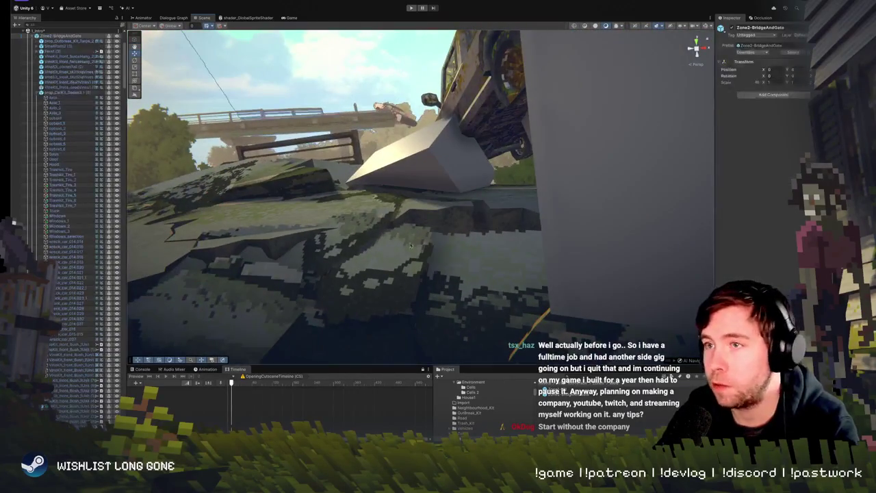
pyautogui.press('e')
pyautogui.moveTo(388, 226)
pyautogui.mouseDown()
pyautogui.moveTo(387, 218)
pyautogui.moveTo(585, 232)
pyautogui.moveTo(413, 216)
pyautogui.moveTo(427, 205)
pyautogui.mouseUp()
pyautogui.press('w')
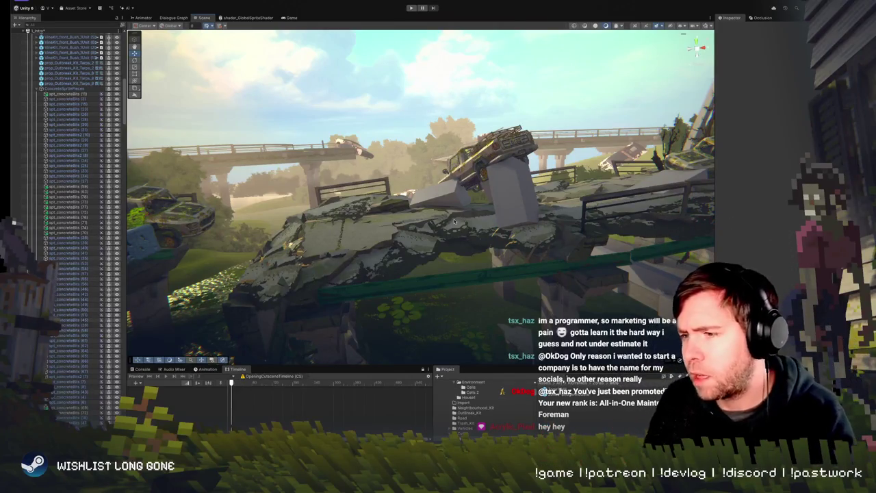
# - Raise a concrete bit on the bridge rubble slightly
pyautogui.moveTo(441, 264)
pyautogui.mouseDown()
pyautogui.moveTo(426, 262)
pyautogui.moveTo(434, 282)
pyautogui.mouseUp()
pyautogui.click(434, 282)
pyautogui.moveTo(440, 244)
pyautogui.mouseDown()
pyautogui.moveTo(440, 234)
pyautogui.moveTo(433, 271)
pyautogui.moveTo(405, 289)
pyautogui.mouseUp()
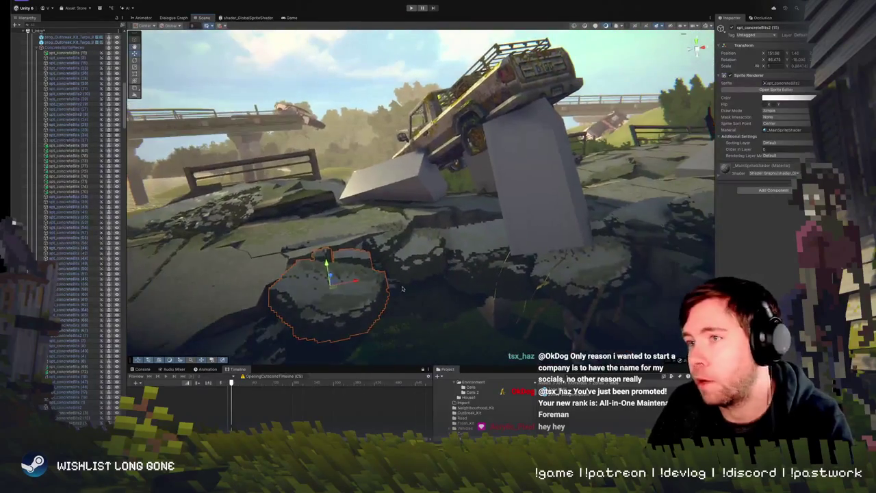
# - Inspect the debris pieces, including spr_concreteBits (63), from under and above the bridge
pyautogui.click(406, 289)
pyautogui.moveTo(406, 240)
pyautogui.mouseDown()
pyautogui.moveTo(424, 229)
pyautogui.moveTo(385, 204)
pyautogui.mouseUp()
pyautogui.click(385, 203)
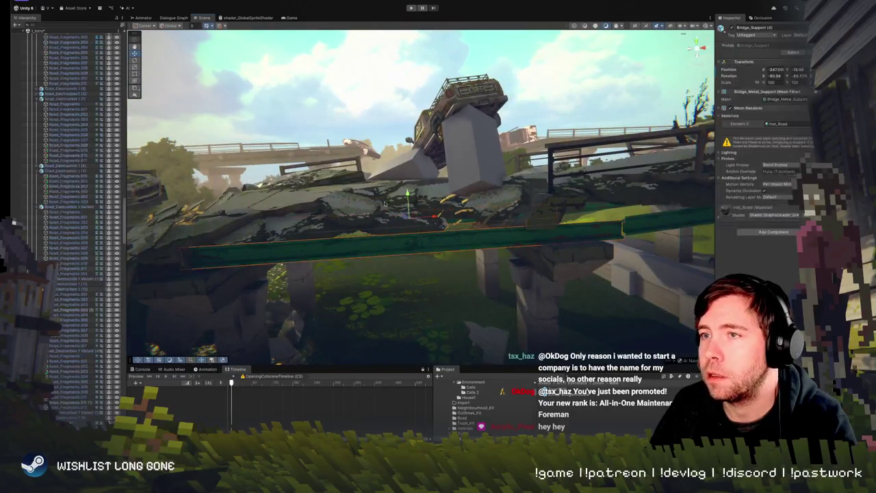
pyautogui.click(398, 226)
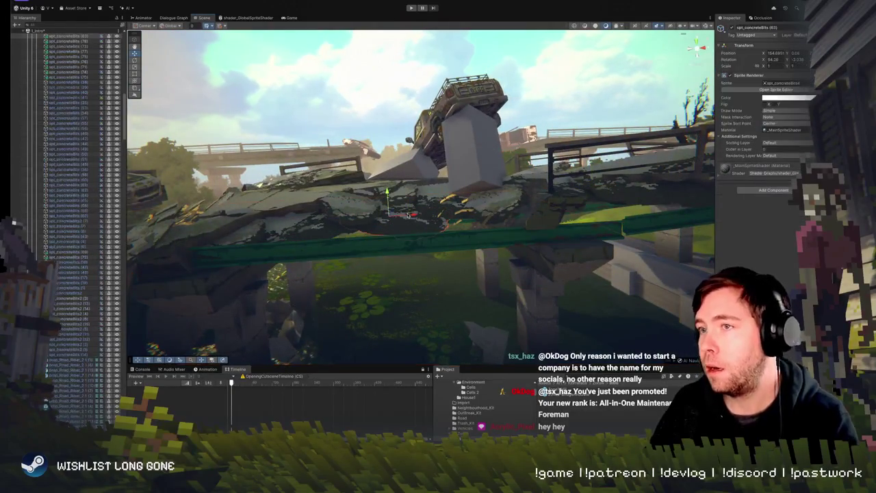
pyautogui.moveTo(369, 158); pyautogui.dragTo(354, 134)
pyautogui.click(354, 133)
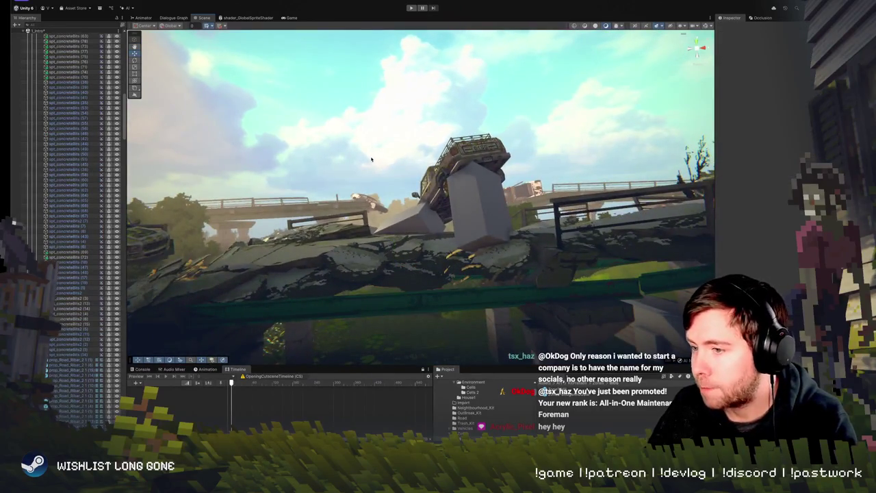
pyautogui.scroll(-5, 372, 159)
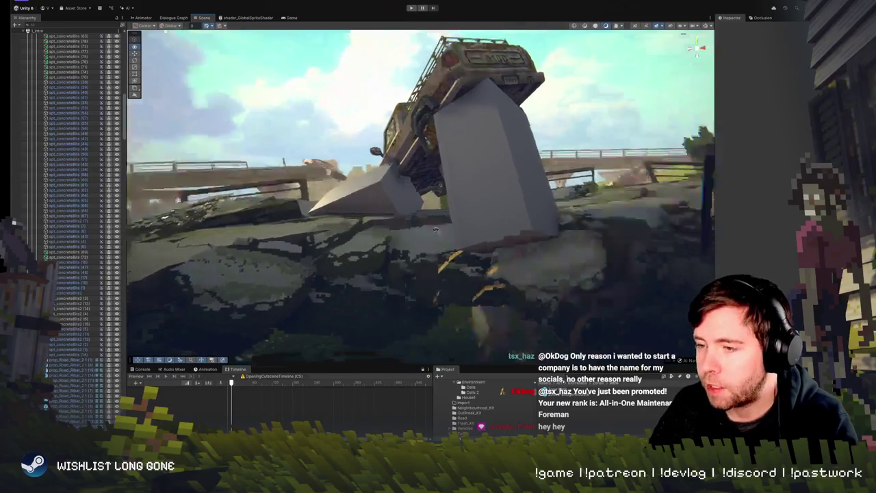
pyautogui.scroll(5, 432, 231)
pyautogui.moveTo(432, 232)
pyautogui.mouseDown()
pyautogui.moveTo(446, 238)
pyautogui.moveTo(422, 244)
pyautogui.moveTo(383, 211)
pyautogui.mouseUp()
# - Set a concrete debris sprite up for rotation, then orbit out and select the hanging railing vine
pyautogui.click(380, 211)
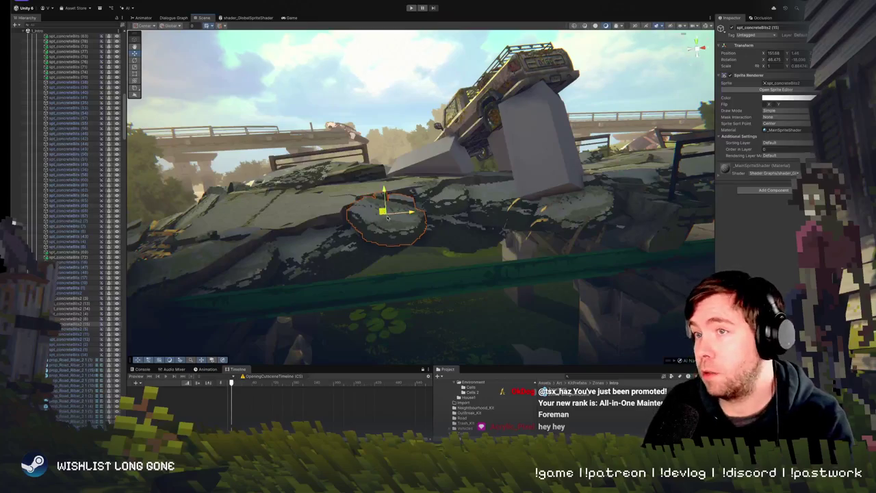
pyautogui.scroll(3, 387, 212)
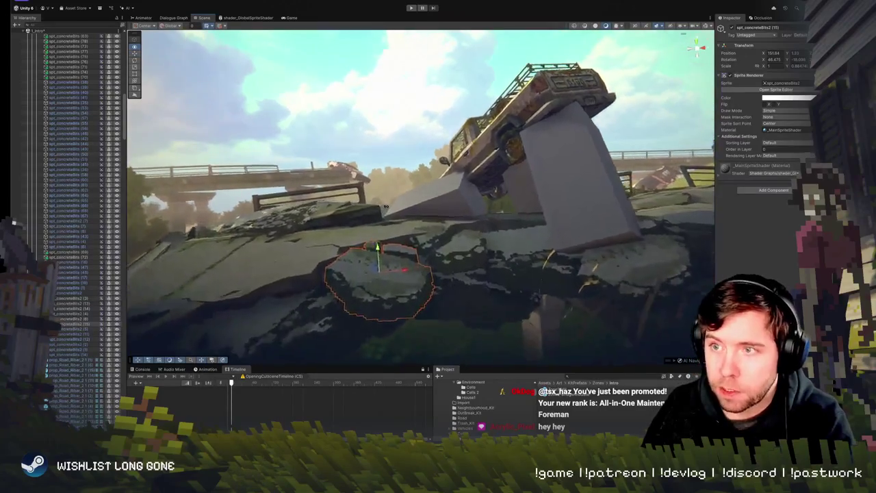
pyautogui.press('e')
pyautogui.moveTo(383, 205)
pyautogui.mouseDown()
pyautogui.moveTo(621, 187)
pyautogui.moveTo(394, 185)
pyautogui.moveTo(428, 193)
pyautogui.moveTo(214, 230)
pyautogui.mouseUp()
pyautogui.click(622, 187)
pyautogui.click(213, 230)
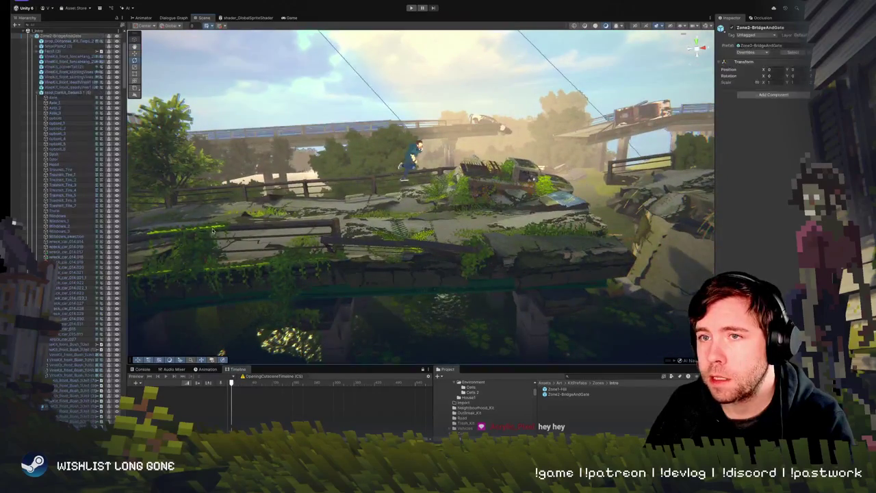
# - Move the VineKit fence-hang vine from the left section to the middle of the front railing
pyautogui.press('f')
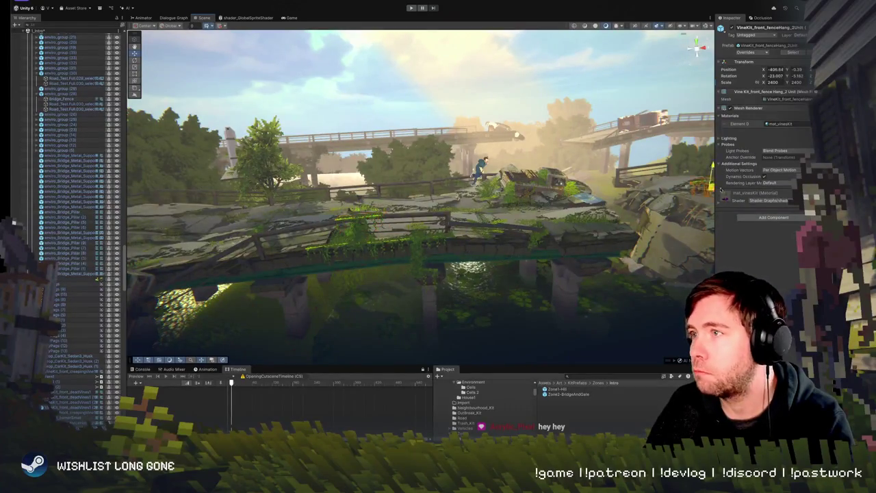
pyautogui.moveTo(688, 177); pyautogui.dragTo(596, 196)
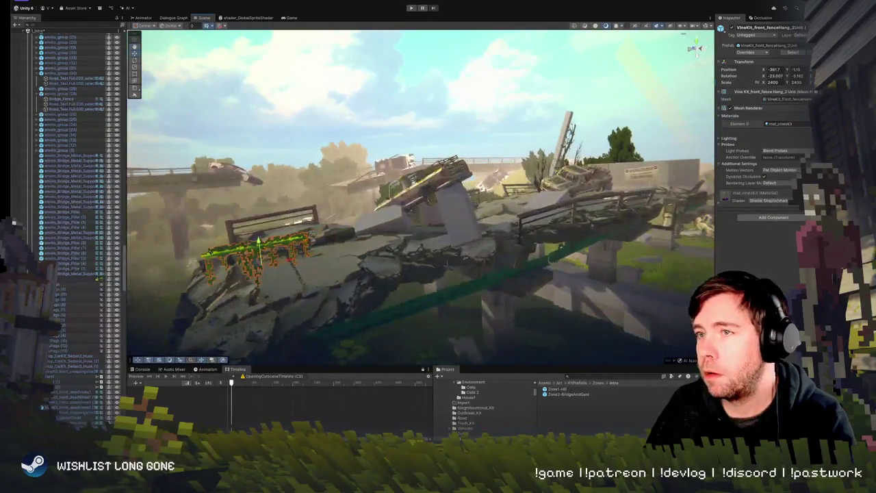
pyautogui.moveTo(258, 257)
pyautogui.mouseDown()
pyautogui.moveTo(547, 217)
pyautogui.moveTo(433, 202)
pyautogui.mouseUp()
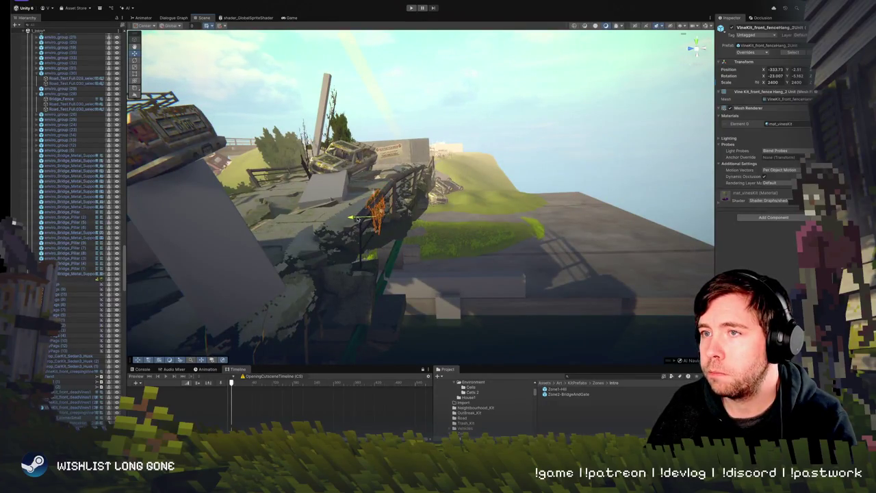
pyautogui.moveTo(356, 218); pyautogui.dragTo(378, 195)
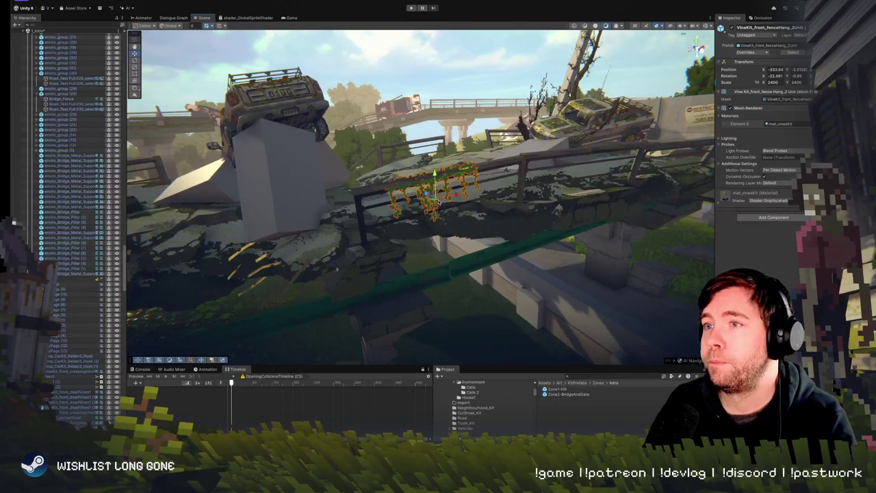
pyautogui.moveTo(433, 200)
pyautogui.mouseDown()
pyautogui.moveTo(406, 203)
pyautogui.moveTo(394, 181)
pyautogui.moveTo(366, 181)
pyautogui.moveTo(370, 173)
pyautogui.moveTo(482, 191)
pyautogui.mouseUp()
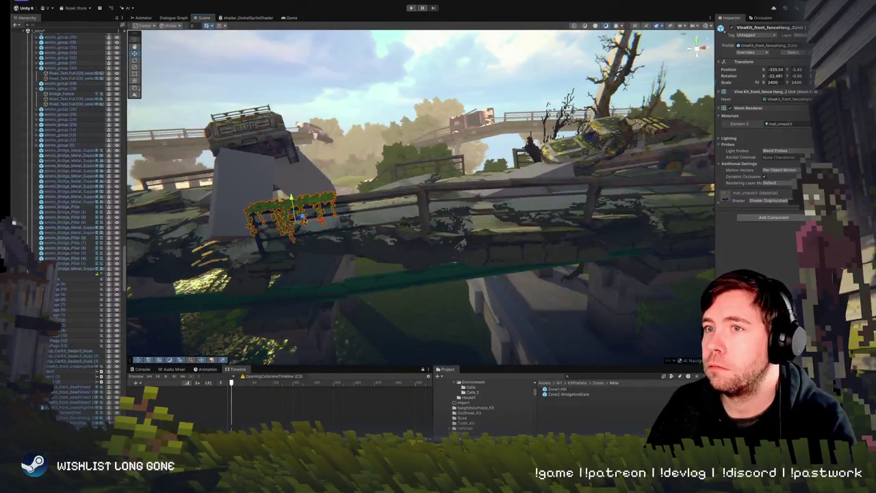
pyautogui.moveTo(291, 214)
pyautogui.mouseDown()
pyautogui.moveTo(493, 195)
pyautogui.moveTo(443, 231)
pyautogui.mouseUp()
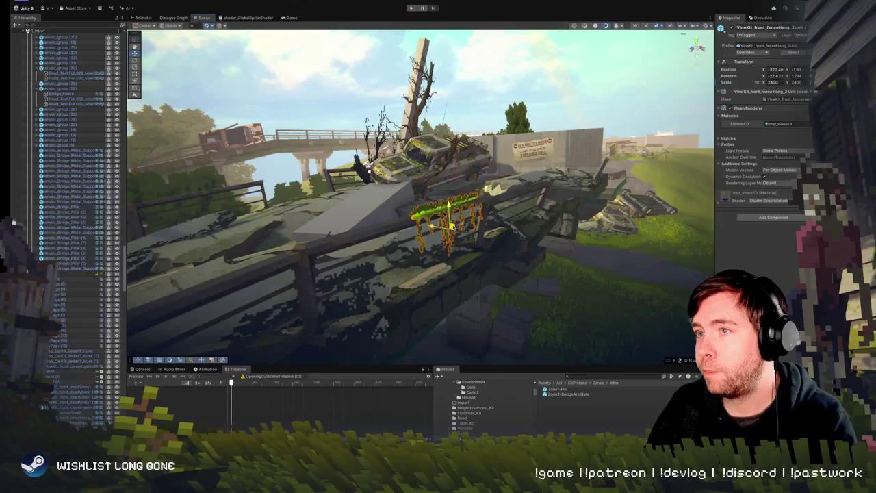
pyautogui.moveTo(444, 231)
pyautogui.mouseDown()
pyautogui.moveTo(474, 226)
pyautogui.moveTo(472, 251)
pyautogui.moveTo(494, 250)
pyautogui.mouseUp()
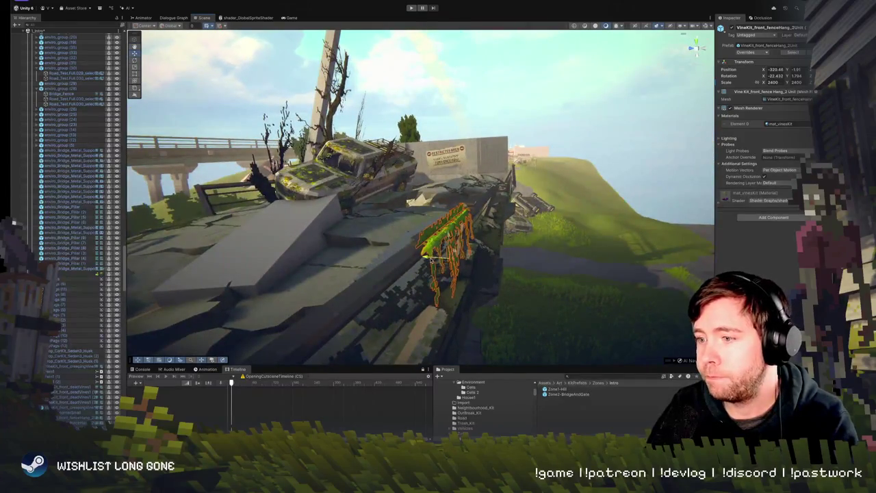
pyautogui.moveTo(431, 288)
pyautogui.mouseDown()
pyautogui.moveTo(318, 272)
pyautogui.moveTo(397, 210)
pyautogui.mouseUp()
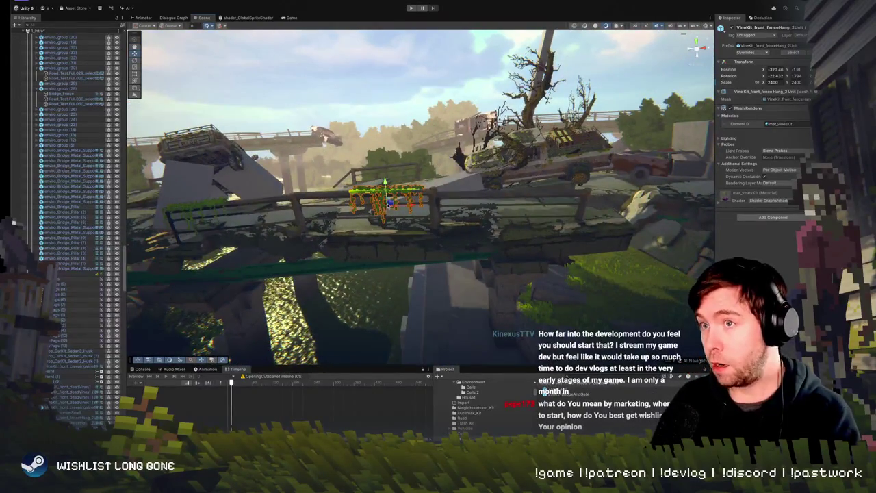
pyautogui.moveTo(398, 210); pyautogui.dragTo(386, 209)
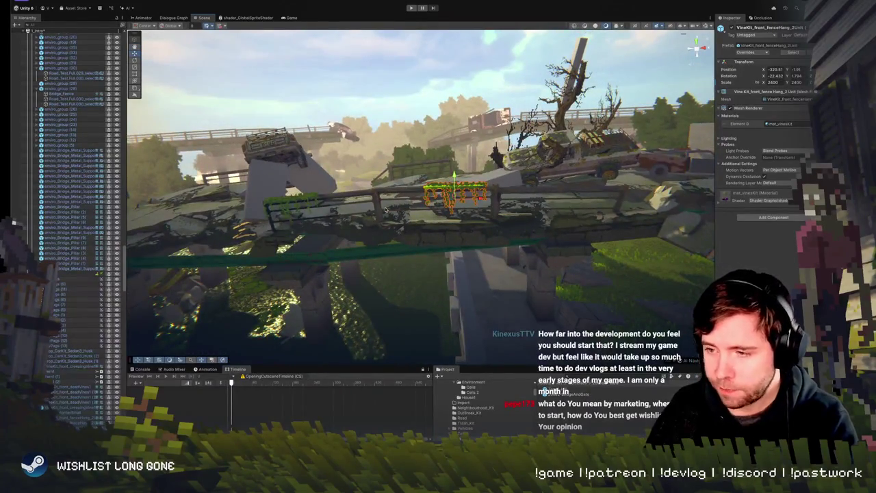
pyautogui.moveTo(421, 200)
pyautogui.mouseDown()
pyautogui.moveTo(403, 196)
pyautogui.moveTo(443, 221)
pyautogui.moveTo(375, 308)
pyautogui.moveTo(380, 297)
pyautogui.mouseUp()
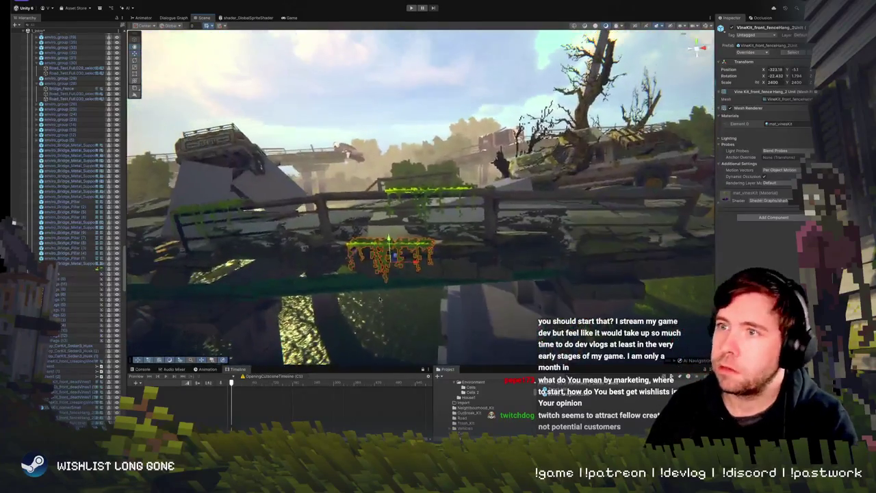
# - Nudge the hanging vine slightly right along the bridge's lower edge
pyautogui.rightClick(399, 271)
pyautogui.press('Escape')
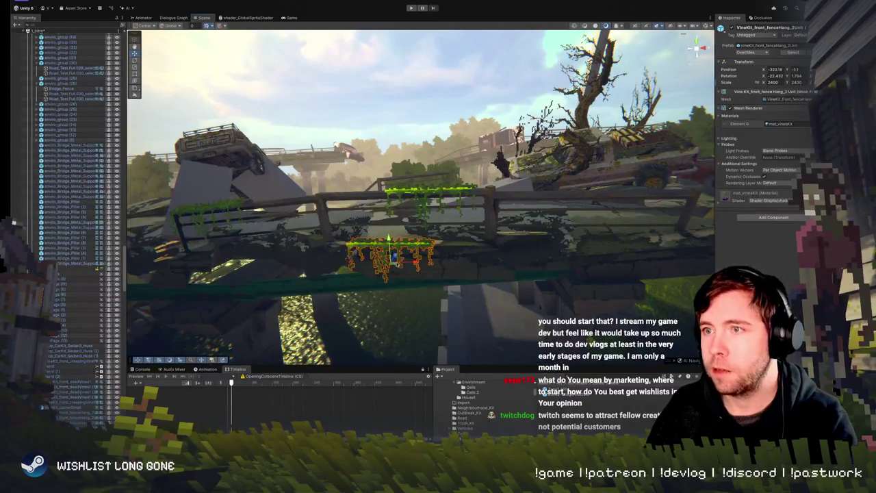
pyautogui.moveTo(404, 264); pyautogui.dragTo(443, 272)
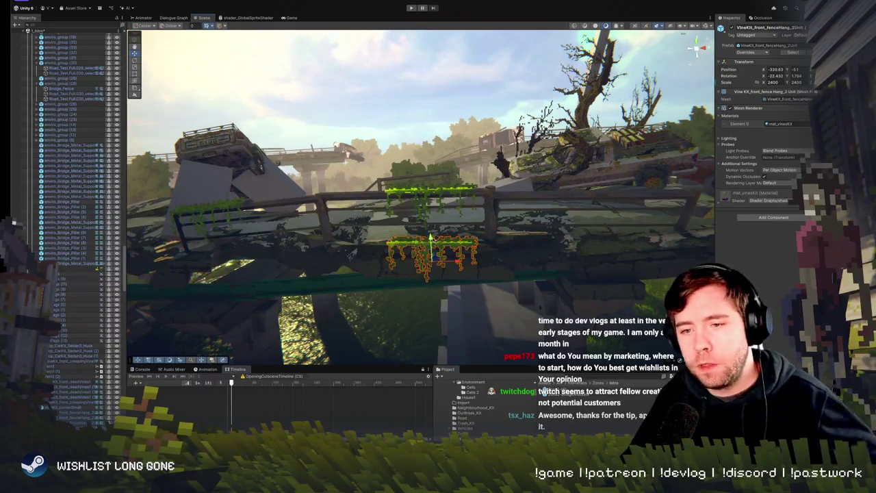
pyautogui.moveTo(431, 238)
pyautogui.mouseDown()
pyautogui.moveTo(453, 227)
pyautogui.moveTo(406, 248)
pyautogui.moveTo(562, 236)
pyautogui.moveTo(496, 205)
pyautogui.moveTo(499, 214)
pyautogui.mouseUp()
# - Move the vine left so it sits below the other railing vines, checking it up close
pyautogui.click(562, 236)
pyautogui.click(493, 197)
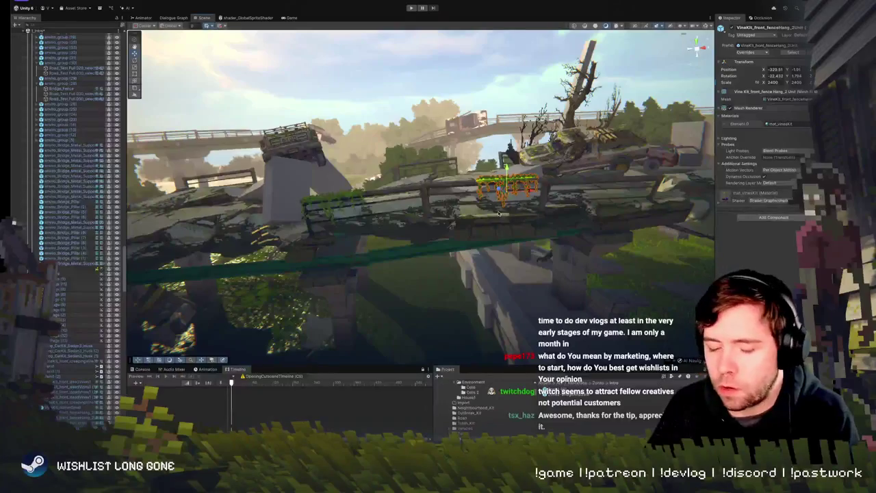
pyautogui.moveTo(502, 186); pyautogui.dragTo(396, 197)
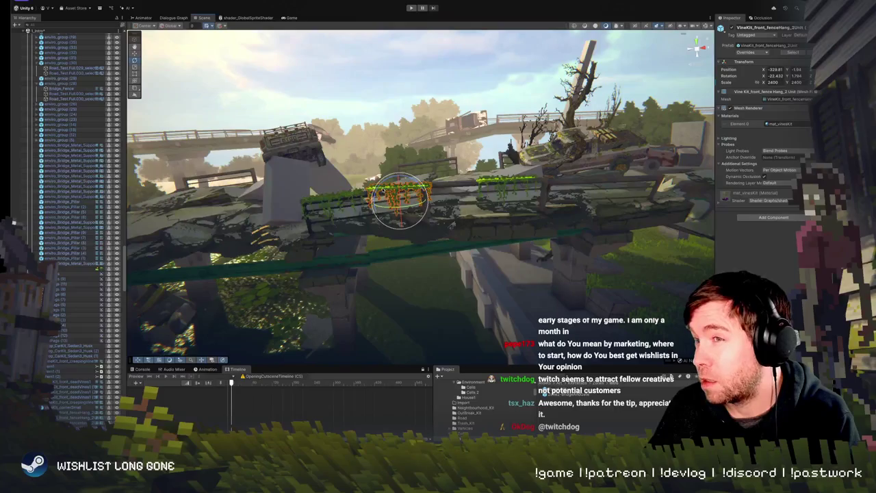
pyautogui.moveTo(397, 198)
pyautogui.mouseDown()
pyautogui.moveTo(551, 195)
pyautogui.moveTo(541, 250)
pyautogui.moveTo(380, 255)
pyautogui.moveTo(517, 267)
pyautogui.moveTo(541, 259)
pyautogui.mouseUp()
pyautogui.moveTo(442, 222); pyautogui.dragTo(445, 217)
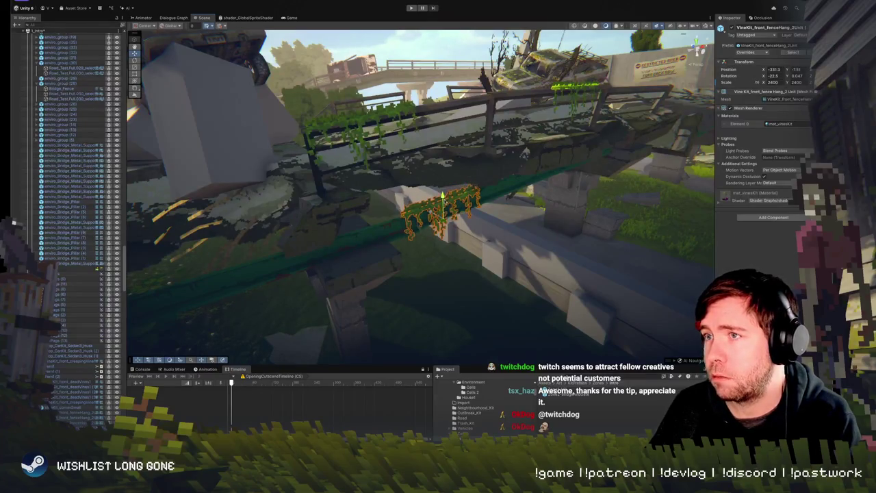
pyautogui.press('f')
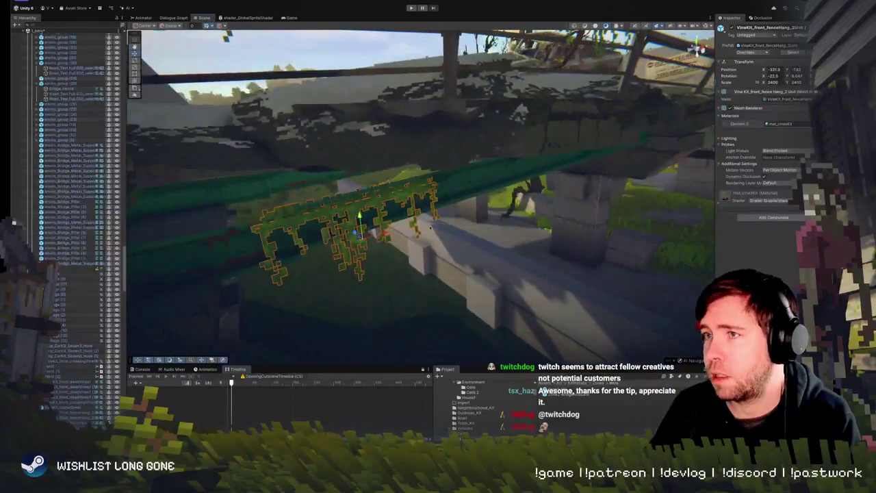
pyautogui.click(411, 205)
pyautogui.moveTo(411, 206)
pyautogui.mouseDown()
pyautogui.moveTo(544, 159)
pyautogui.moveTo(382, 189)
pyautogui.mouseUp()
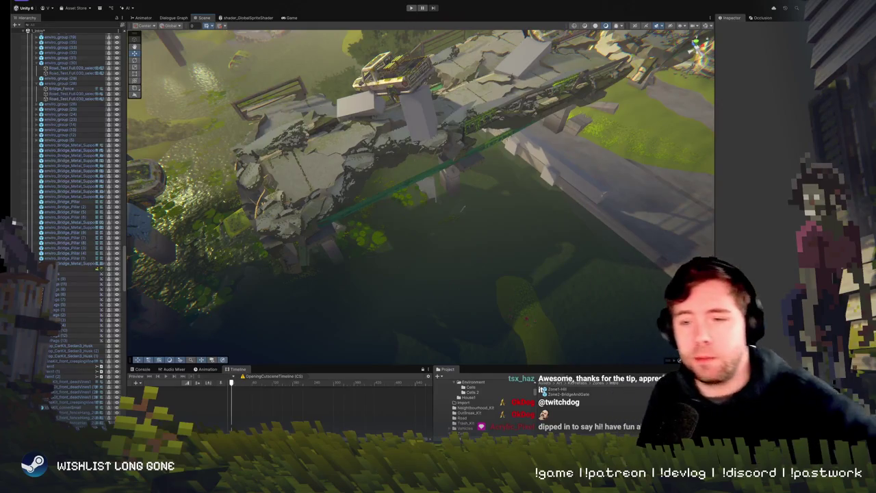
# - Select a vine fence piece on the far bridge and inspect it from below the bridge
pyautogui.moveTo(343, 219)
pyautogui.mouseDown()
pyautogui.moveTo(358, 174)
pyautogui.moveTo(378, 179)
pyautogui.moveTo(384, 155)
pyautogui.mouseUp()
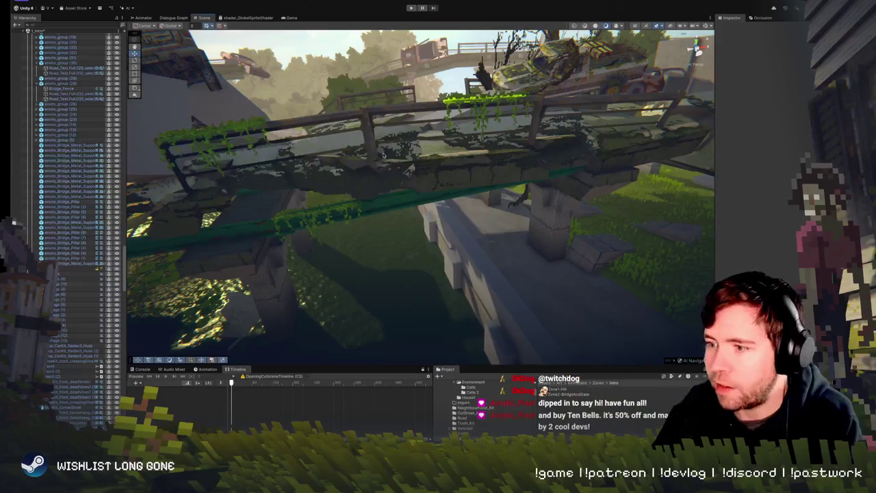
pyautogui.moveTo(397, 167); pyautogui.dragTo(397, 168)
pyautogui.click(379, 174)
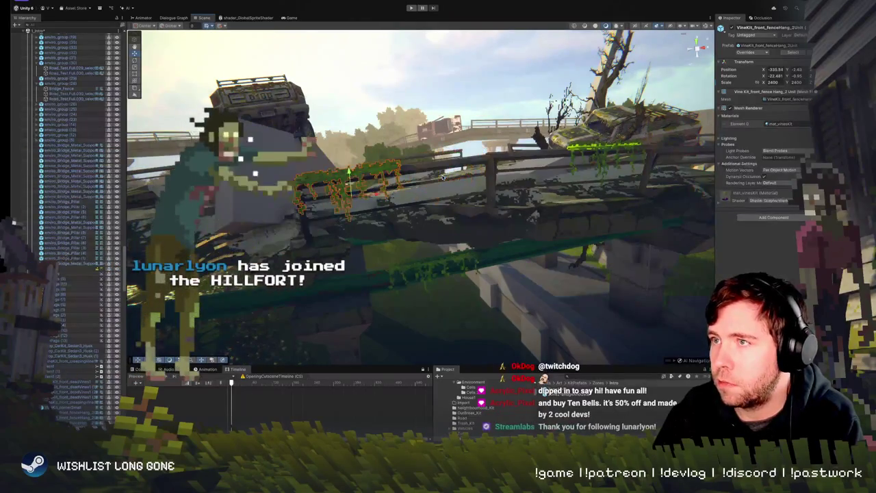
pyautogui.moveTo(379, 174)
pyautogui.mouseDown()
pyautogui.moveTo(432, 148)
pyautogui.moveTo(426, 247)
pyautogui.mouseUp()
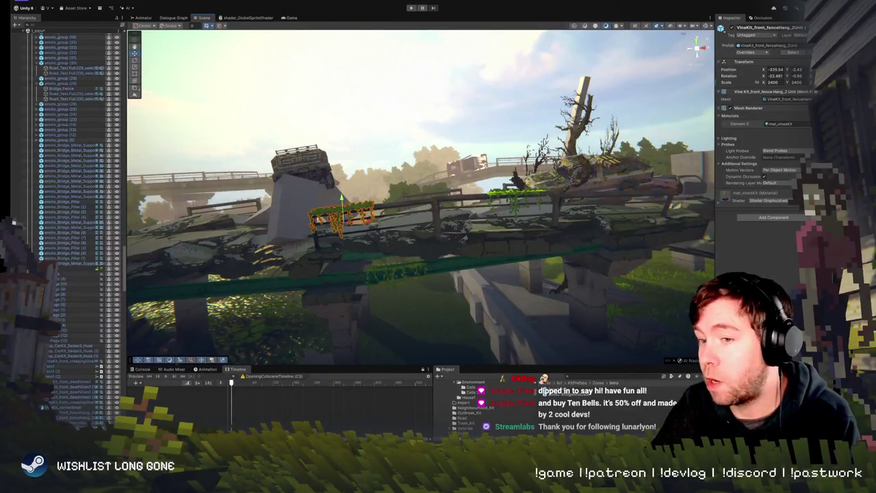
pyautogui.moveTo(420, 226); pyautogui.dragTo(434, 213)
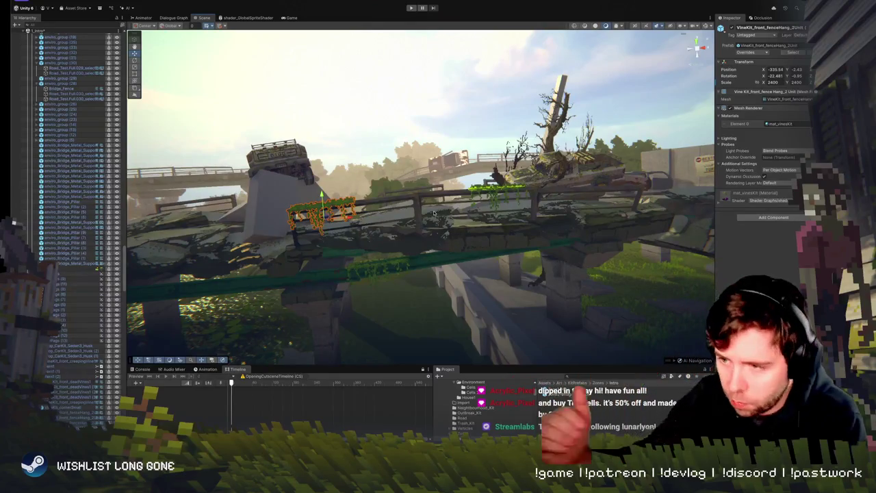
pyautogui.moveTo(467, 218)
pyautogui.mouseDown()
pyautogui.moveTo(494, 205)
pyautogui.moveTo(484, 206)
pyautogui.mouseUp()
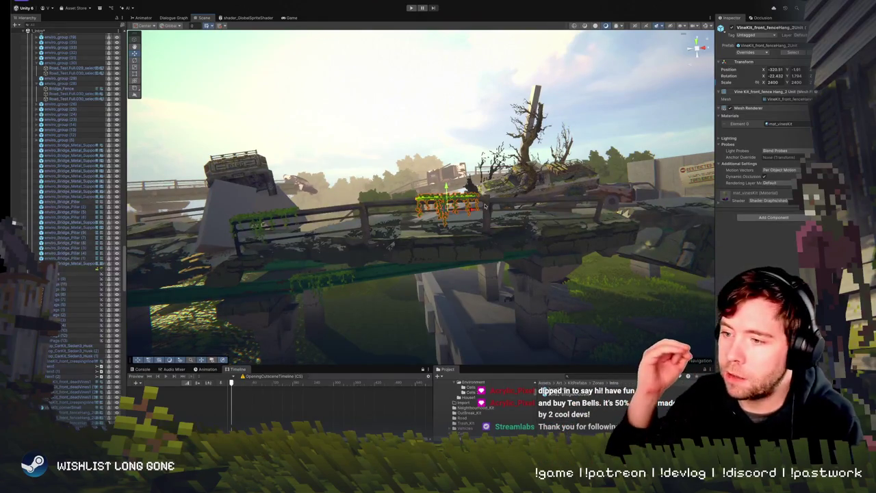
pyautogui.moveTo(481, 239)
pyautogui.mouseDown()
pyautogui.moveTo(501, 256)
pyautogui.moveTo(425, 203)
pyautogui.mouseUp()
# - Slide the hanging vine fence right along the railing, then pull it down off the railing
pyautogui.click(431, 204)
pyautogui.click(429, 204)
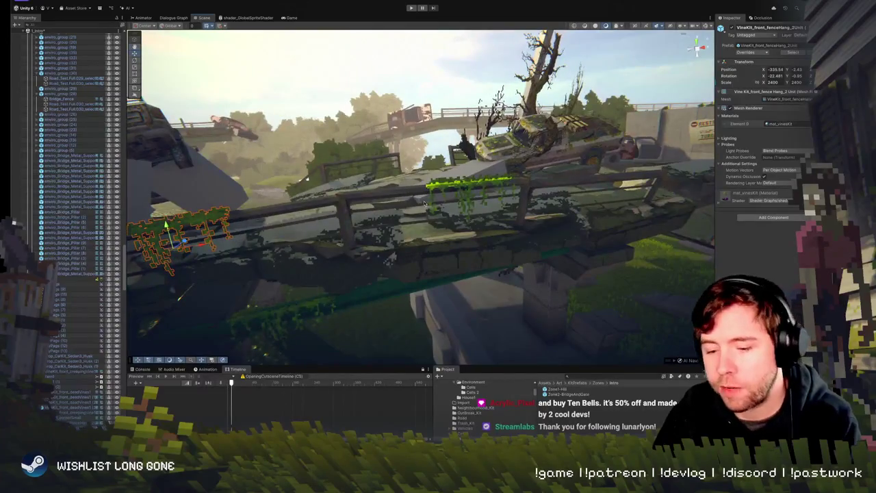
pyautogui.moveTo(177, 243)
pyautogui.mouseDown()
pyautogui.moveTo(329, 213)
pyautogui.moveTo(350, 221)
pyautogui.mouseUp()
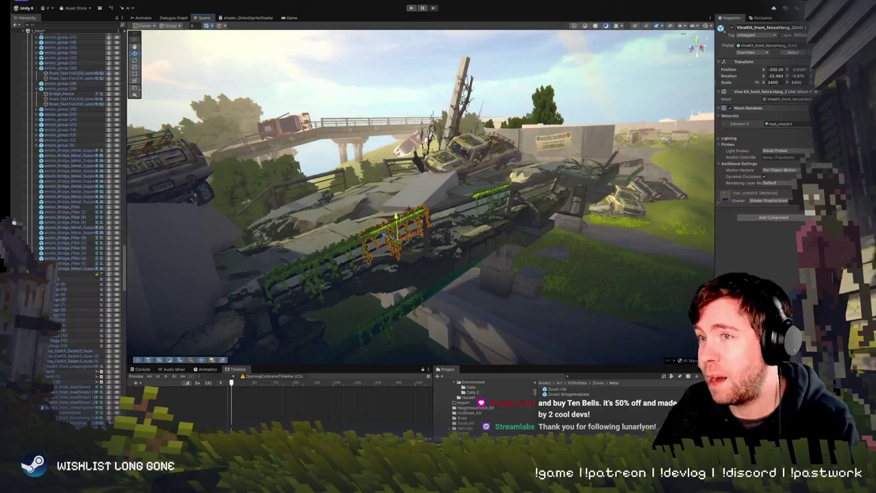
pyautogui.moveTo(349, 225); pyautogui.dragTo(397, 217)
pyautogui.moveTo(473, 217)
pyautogui.mouseDown()
pyautogui.moveTo(424, 286)
pyautogui.moveTo(401, 266)
pyautogui.moveTo(403, 236)
pyautogui.moveTo(349, 205)
pyautogui.moveTo(360, 200)
pyautogui.mouseUp()
pyautogui.hotkey('ctrl', 'shift', 'd')
# - Lower VineKit_front_fenceHang_2 to about X -353.84, Y -7.60 along the bridge's left edge
pyautogui.click(529, 145)
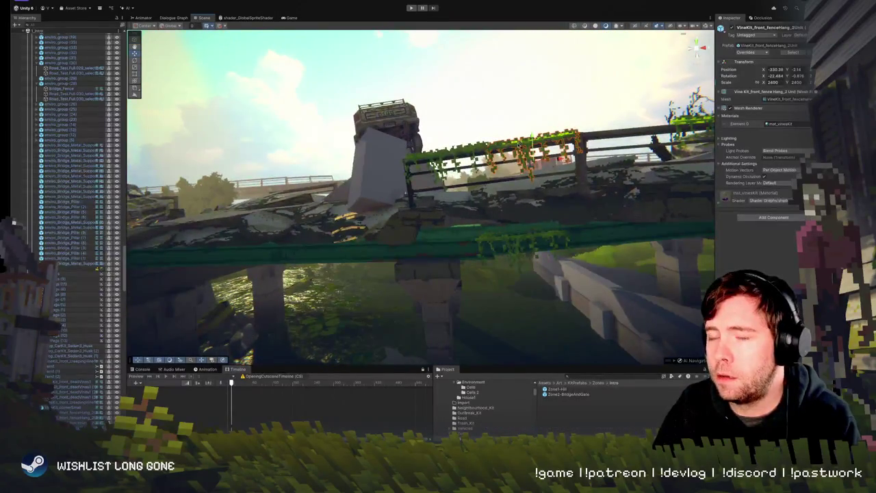
pyautogui.moveTo(531, 161)
pyautogui.mouseDown()
pyautogui.moveTo(490, 161)
pyautogui.moveTo(192, 226)
pyautogui.moveTo(205, 266)
pyautogui.mouseUp()
pyautogui.press('f')
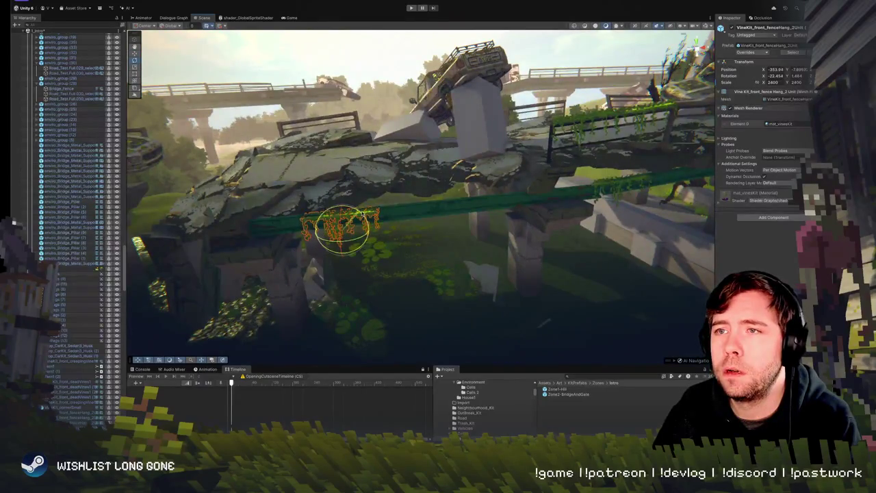
pyautogui.scroll(-5, 421, 186)
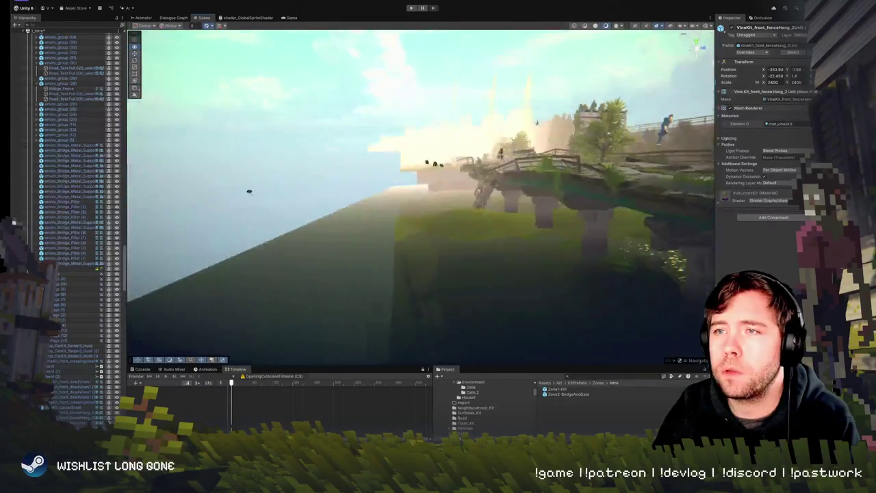
# - Browse and frame the vine bushes around the bridge, including VineKit_front_Bush_1Unit (10)
pyautogui.press('f')
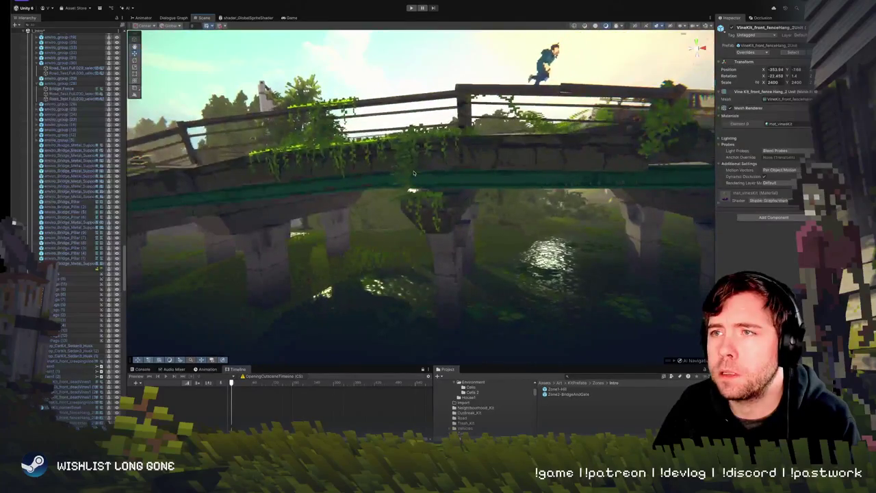
pyautogui.click(411, 172)
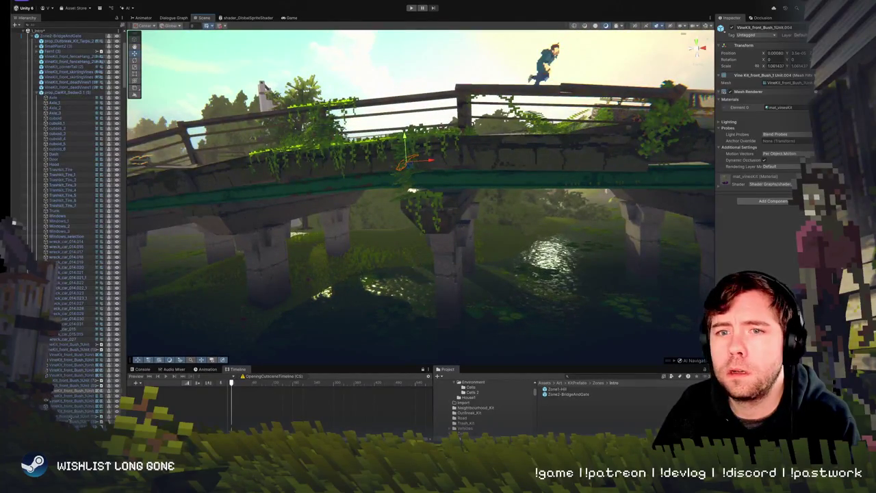
pyautogui.click(411, 188)
pyautogui.press('f')
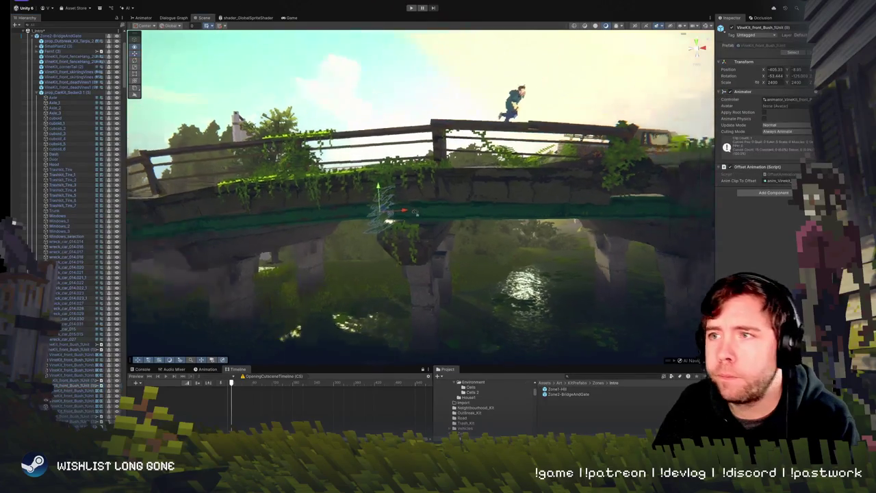
pyautogui.keyDown('shift'); pyautogui.click(419, 259); pyautogui.keyUp('shift')
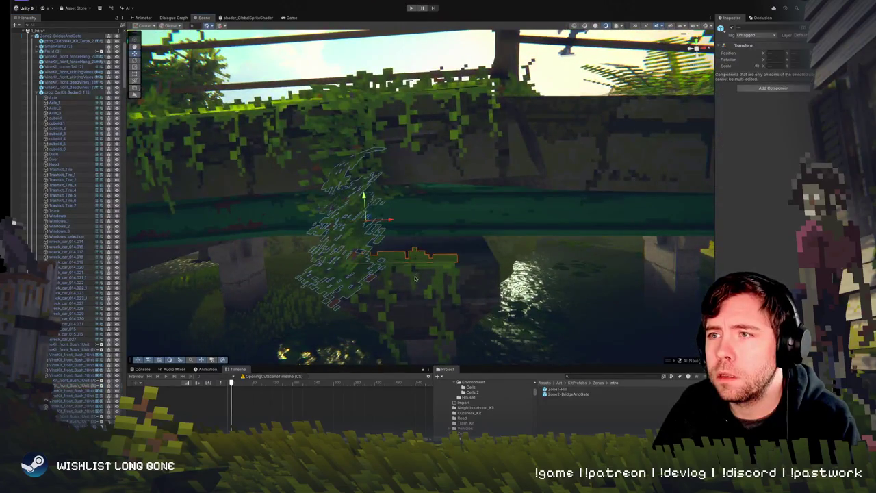
pyautogui.scroll(-5, 65, 343)
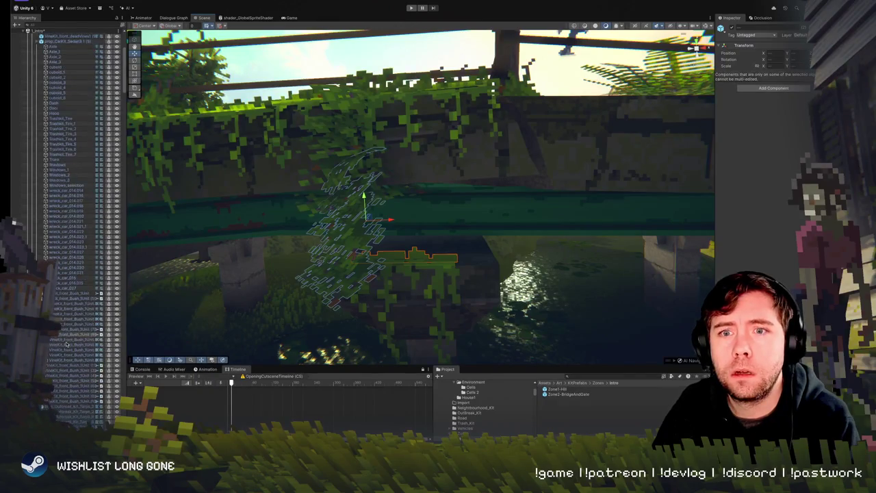
pyautogui.scroll(-15, 80, 339)
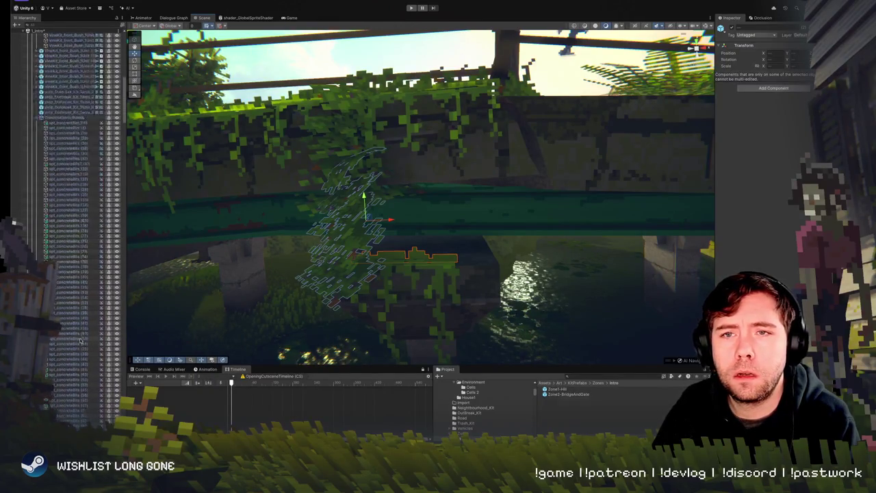
pyautogui.click(374, 189)
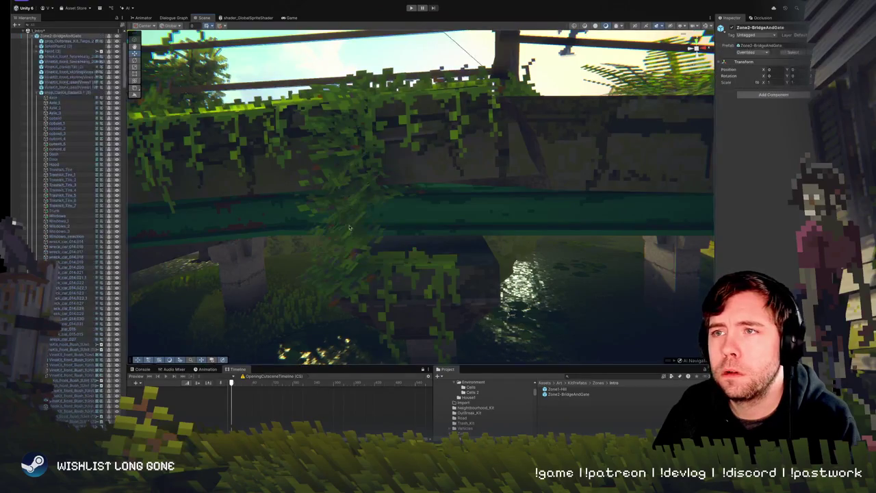
pyautogui.click(373, 189)
pyautogui.press('f')
pyautogui.click(405, 202)
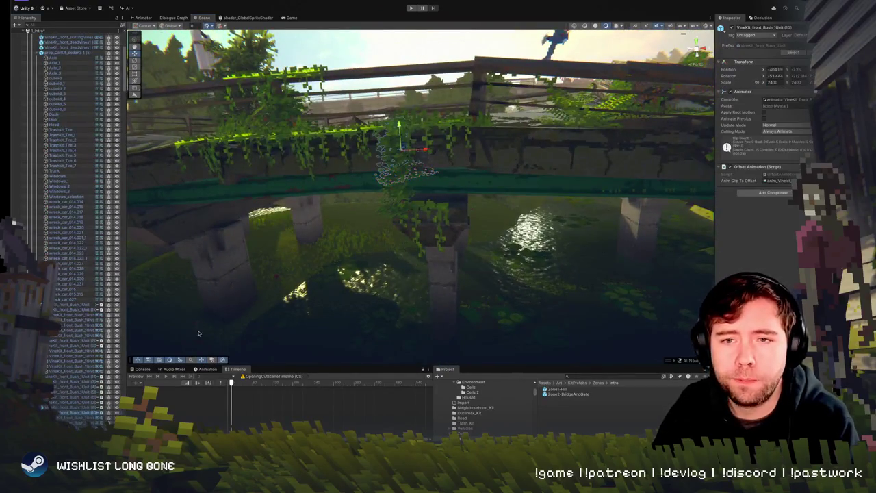
pyautogui.press('f')
# - Move VineKit_front_Bush_1Unit (12) up onto the rubble rock and rotate it to sit there
pyautogui.click(346, 166)
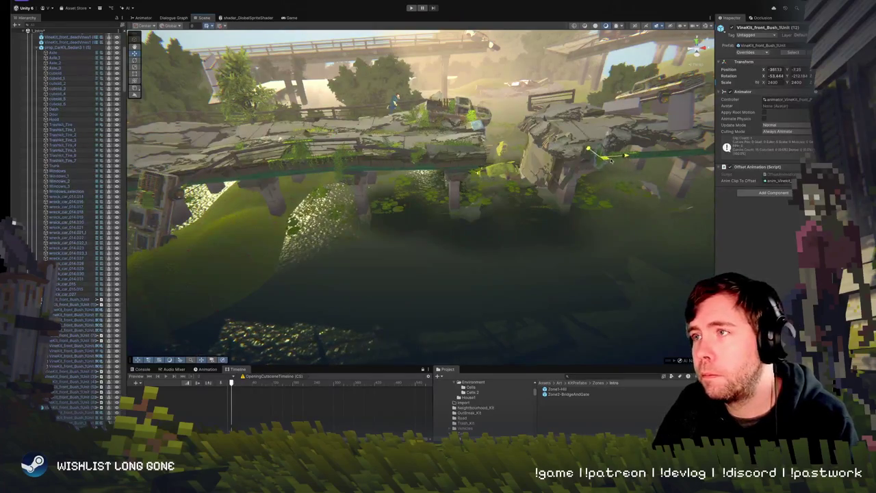
pyautogui.press('f')
pyautogui.moveTo(425, 206)
pyautogui.mouseDown()
pyautogui.moveTo(432, 172)
pyautogui.moveTo(468, 126)
pyautogui.moveTo(460, 183)
pyautogui.moveTo(453, 176)
pyautogui.moveTo(465, 182)
pyautogui.mouseUp()
pyautogui.press('e')
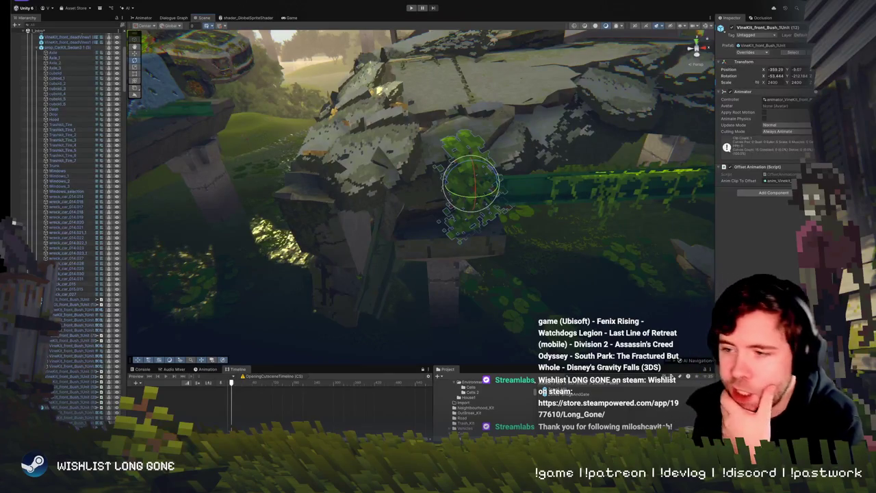
pyautogui.moveTo(479, 259)
pyautogui.mouseDown()
pyautogui.moveTo(484, 206)
pyautogui.moveTo(455, 189)
pyautogui.mouseUp()
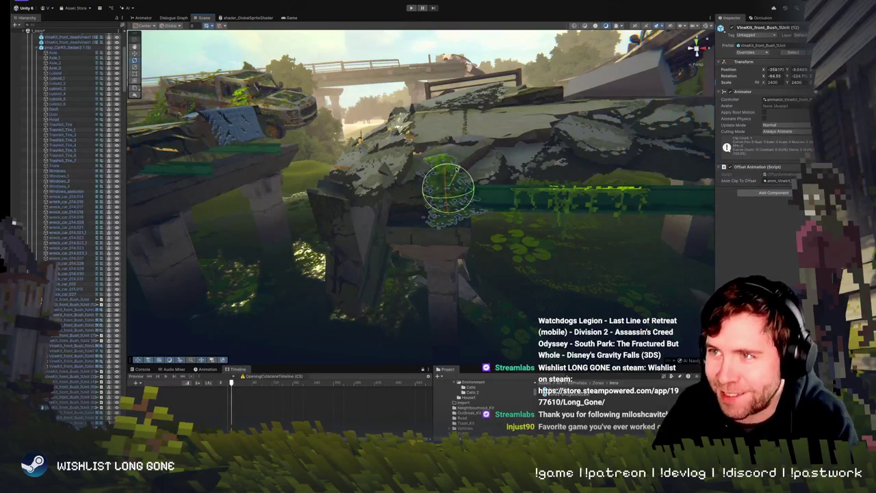
pyautogui.moveTo(463, 200); pyautogui.dragTo(461, 204)
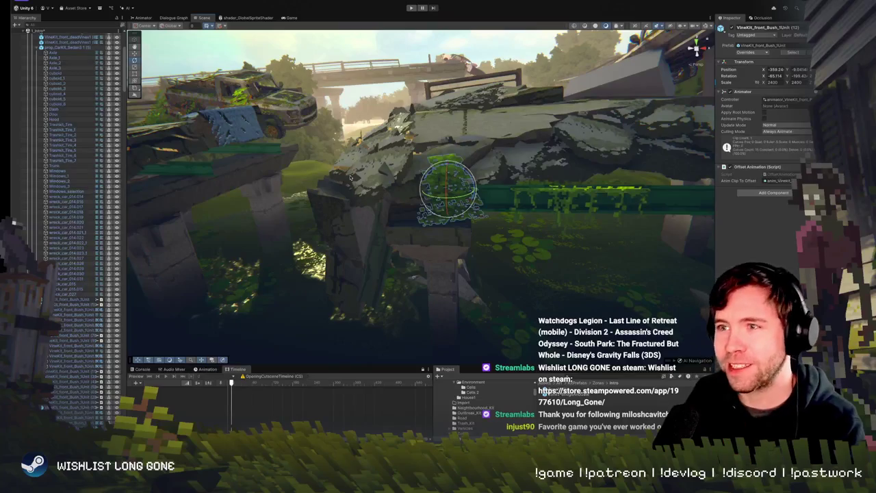
pyautogui.press('w')
# - Tilt the bush further on the rock and duplicate it as copy (13)
pyautogui.moveTo(319, 194); pyautogui.dragTo(494, 203)
pyautogui.press('e')
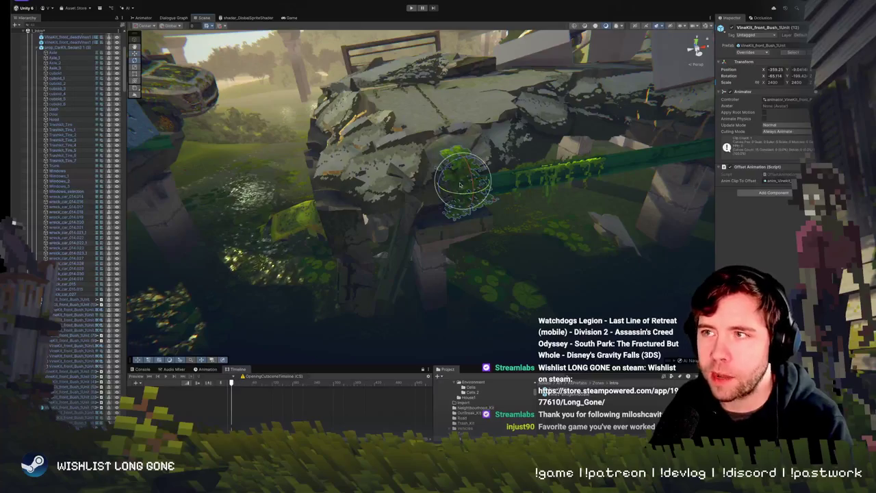
pyautogui.moveTo(467, 169)
pyautogui.mouseDown()
pyautogui.moveTo(464, 159)
pyautogui.moveTo(618, 180)
pyautogui.moveTo(415, 182)
pyautogui.moveTo(425, 185)
pyautogui.moveTo(415, 192)
pyautogui.moveTo(400, 187)
pyautogui.moveTo(405, 179)
pyautogui.mouseUp()
pyautogui.click(428, 186)
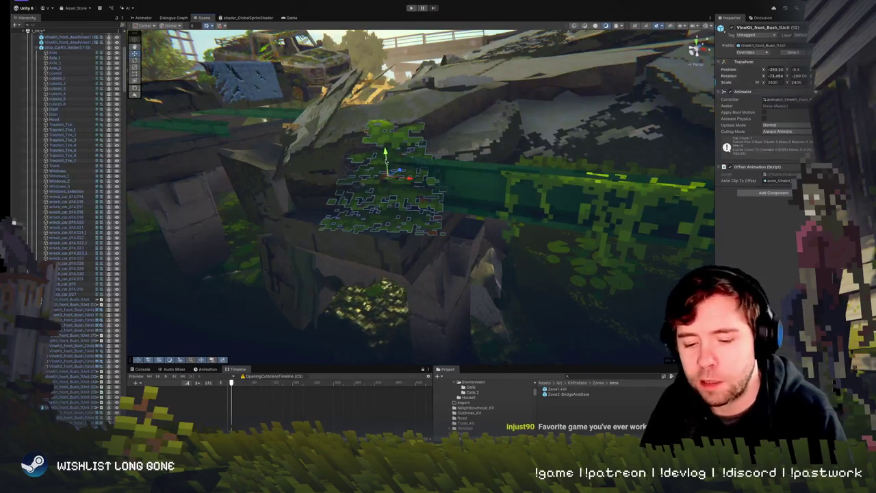
pyautogui.hotkey('ctrl', 'd')
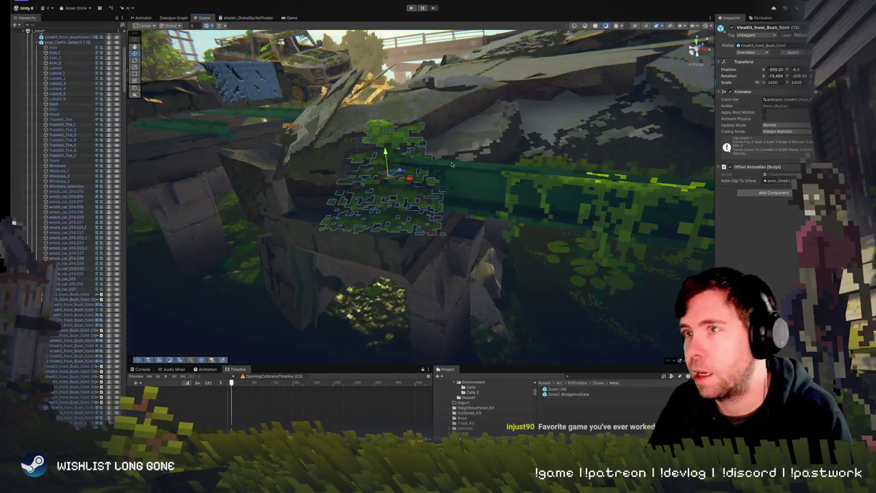
# - Shift the duplicated bush up and left and turn it slightly beside the first
pyautogui.moveTo(480, 199)
pyautogui.mouseDown()
pyautogui.moveTo(568, 198)
pyautogui.moveTo(548, 141)
pyautogui.mouseUp()
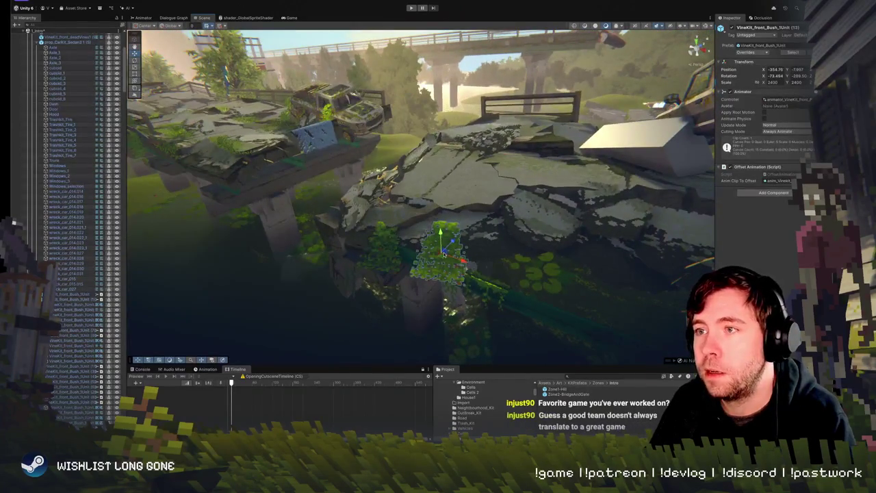
pyautogui.moveTo(443, 252); pyautogui.dragTo(436, 241)
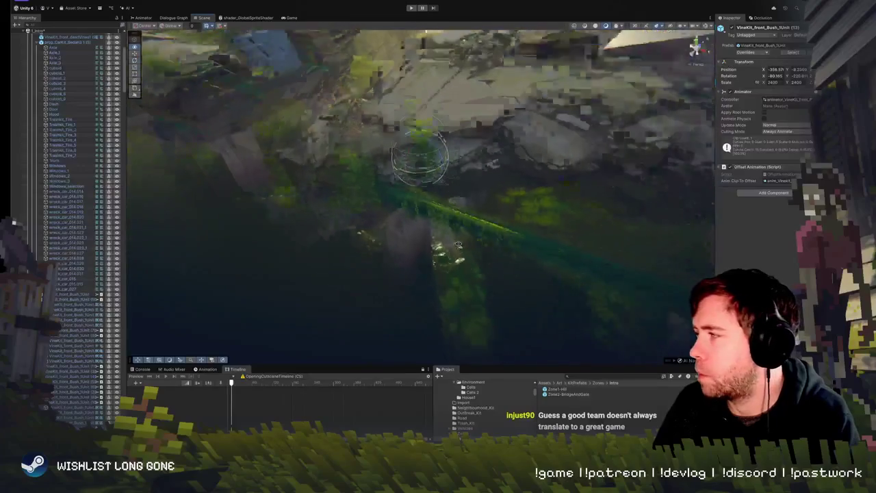
pyautogui.press('f')
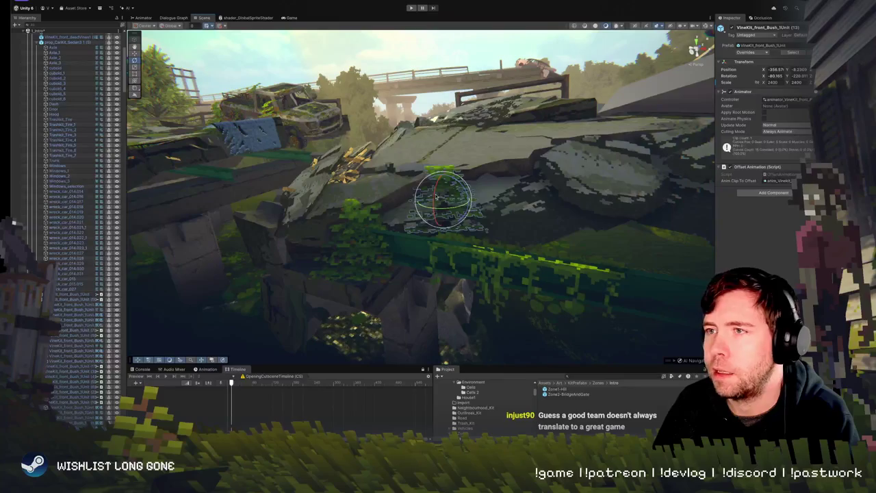
pyautogui.moveTo(444, 198); pyautogui.dragTo(454, 206)
pyautogui.press('w')
pyautogui.press('f')
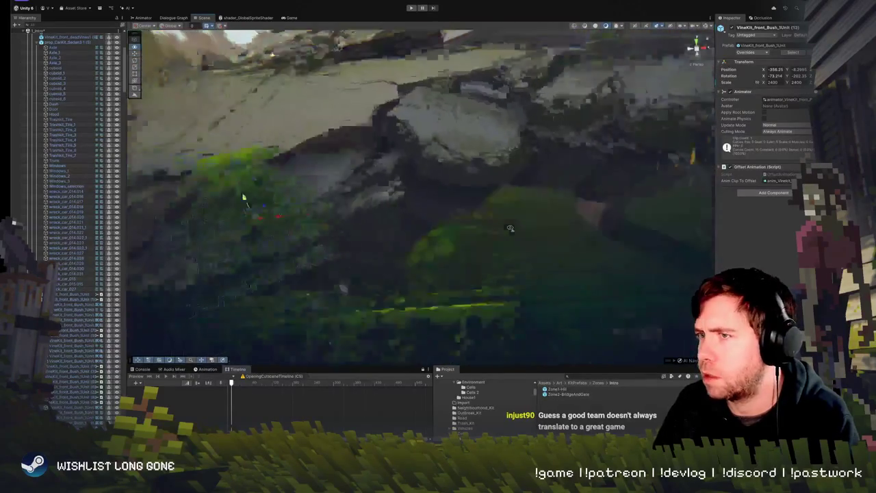
pyautogui.press('e')
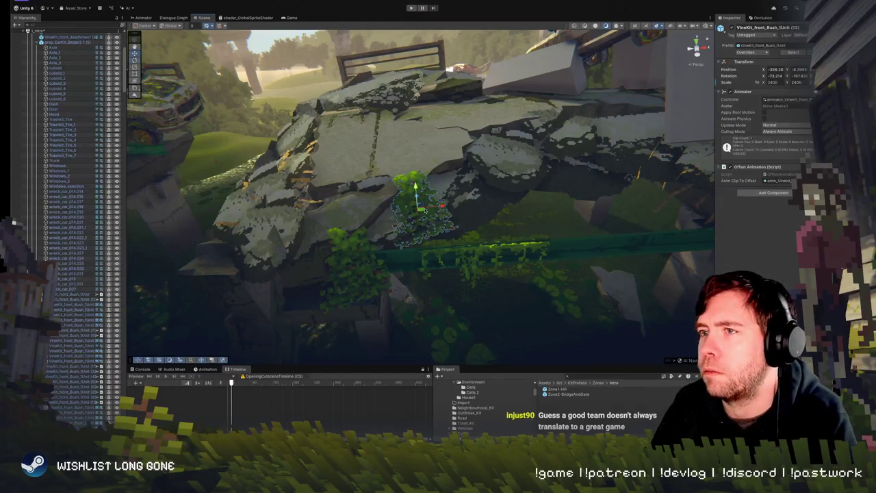
# - Re-angle VineKit_front_Bush_1Unit (12) to about -80.5 rotation near X -358.99 on the rubble
pyautogui.moveTo(479, 205)
pyautogui.mouseDown()
pyautogui.moveTo(494, 185)
pyautogui.moveTo(432, 195)
pyautogui.moveTo(411, 265)
pyautogui.moveTo(480, 214)
pyautogui.moveTo(446, 197)
pyautogui.mouseUp()
pyautogui.click(483, 213)
pyautogui.press('e')
pyautogui.press('w')
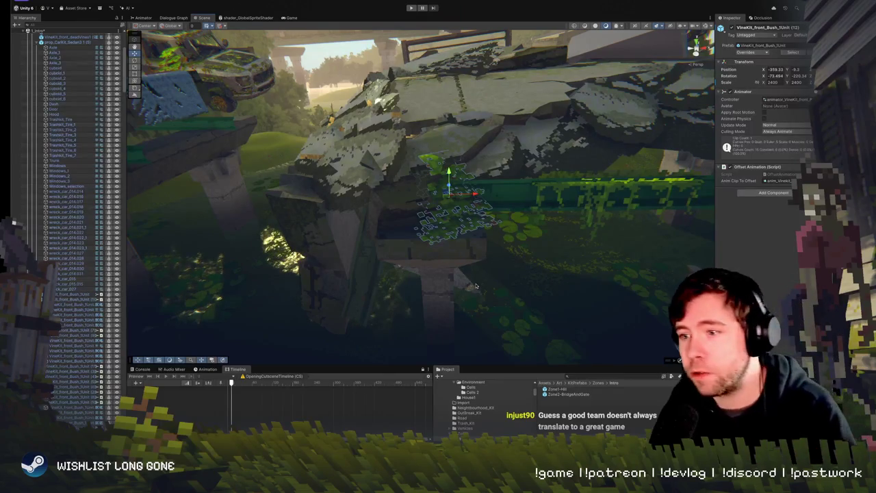
pyautogui.moveTo(477, 286)
pyautogui.mouseDown()
pyautogui.moveTo(333, 183)
pyautogui.moveTo(385, 189)
pyautogui.moveTo(486, 226)
pyautogui.moveTo(432, 208)
pyautogui.mouseUp()
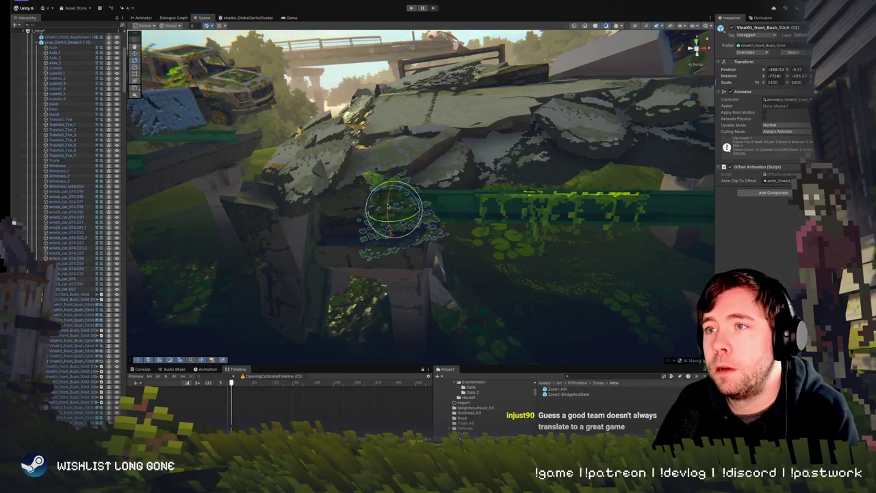
pyautogui.press('w')
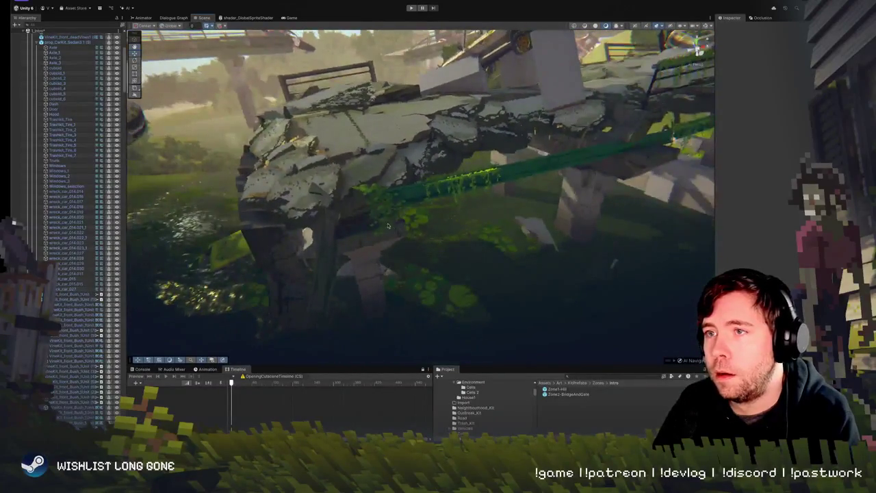
# - Re-tilt bush VineKit_front_Bush_1Unit (12) to about -73.9 and lift it slightly on the rubble
pyautogui.click(387, 213)
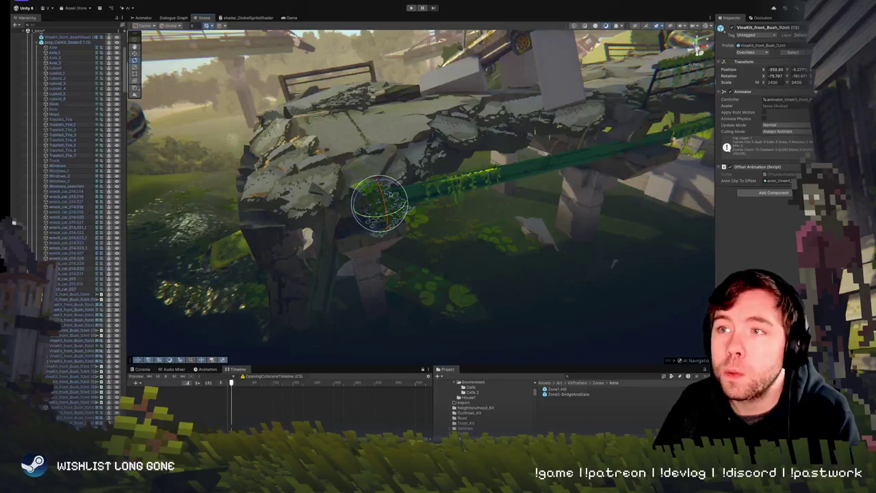
pyautogui.moveTo(394, 183); pyautogui.dragTo(383, 199)
pyautogui.press('w')
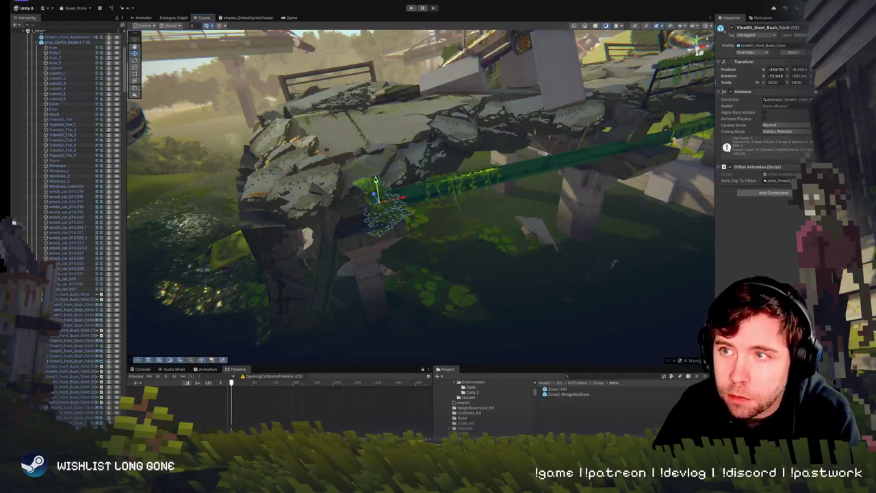
pyautogui.click(377, 183)
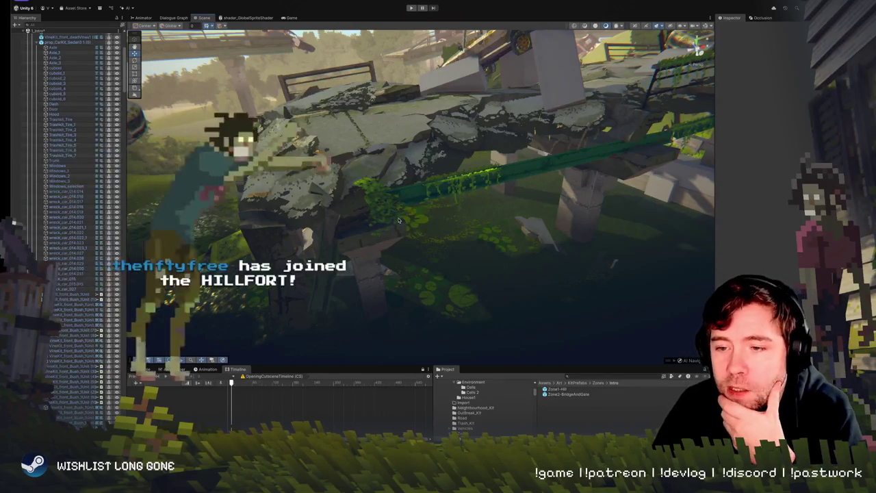
pyautogui.scroll(-5, 413, 219)
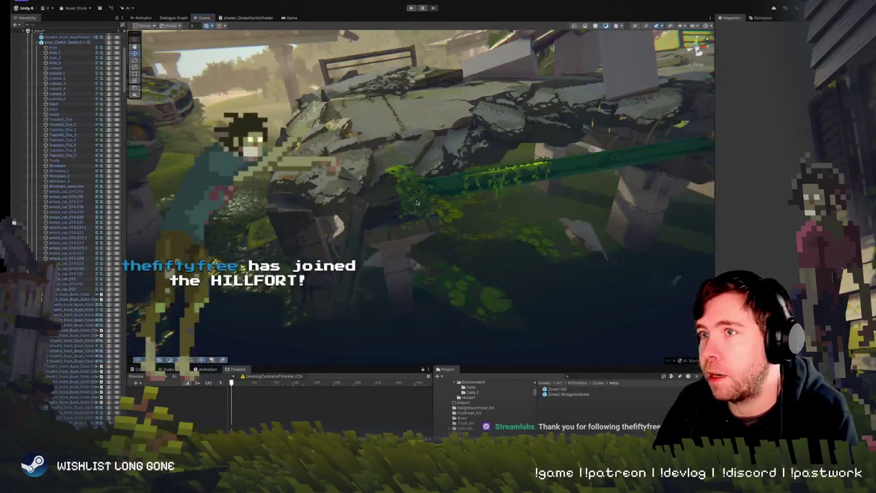
pyautogui.scroll(-3, 400, 206)
pyautogui.click(408, 178)
pyautogui.moveTo(409, 172)
pyautogui.mouseDown()
pyautogui.moveTo(437, 171)
pyautogui.moveTo(402, 140)
pyautogui.moveTo(445, 168)
pyautogui.mouseUp()
pyautogui.click(457, 175)
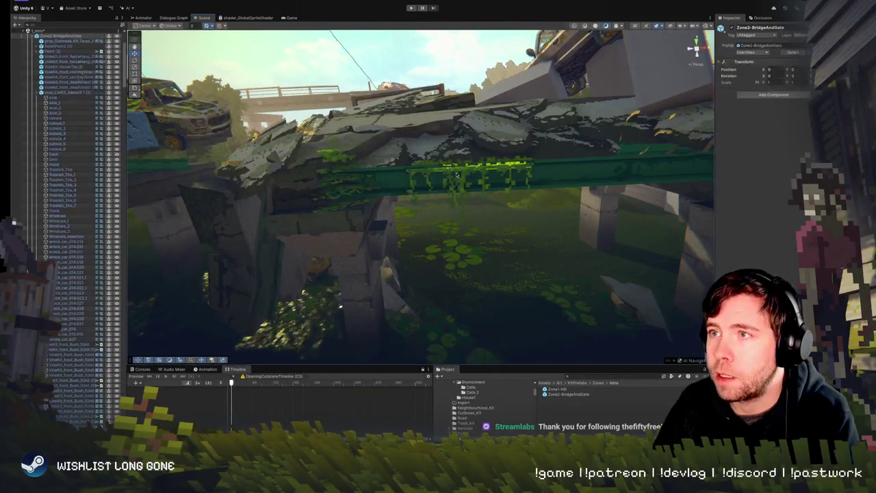
# - Slide the hanging vine left along the girder to about X -356.04, tilted near -22.5
pyautogui.moveTo(459, 174)
pyautogui.mouseDown()
pyautogui.moveTo(415, 185)
pyautogui.moveTo(404, 177)
pyautogui.mouseUp()
pyautogui.press('e')
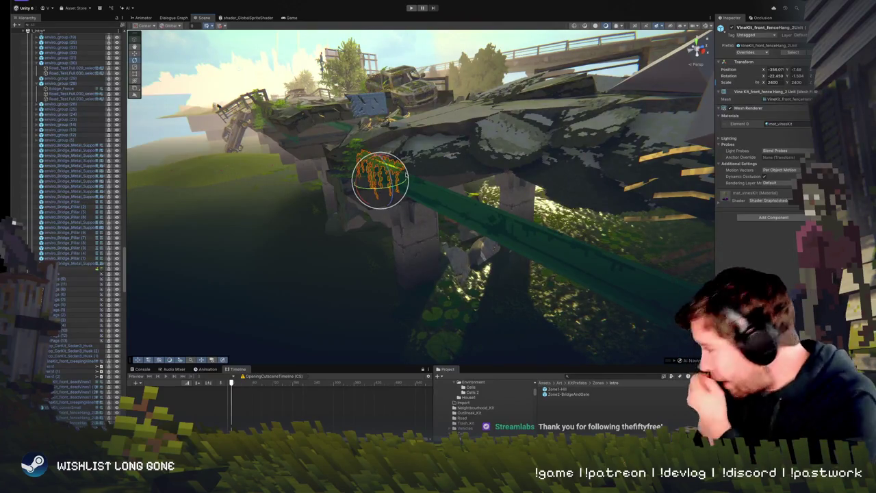
pyautogui.moveTo(406, 175)
pyautogui.mouseDown()
pyautogui.moveTo(308, 157)
pyautogui.moveTo(491, 180)
pyautogui.moveTo(445, 202)
pyautogui.moveTo(468, 197)
pyautogui.mouseUp()
pyautogui.click(428, 205)
pyautogui.press('w')
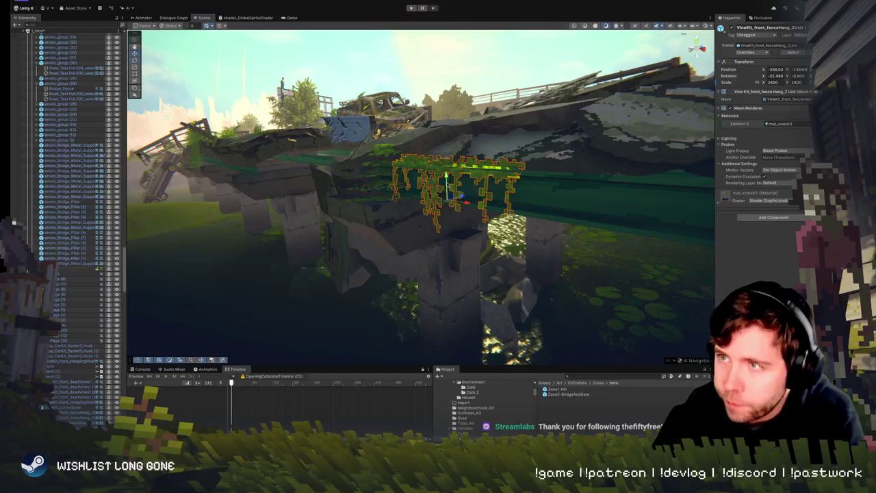
# - Duplicate the nearby bush so a second copy sits beside the first
pyautogui.moveTo(451, 176)
pyautogui.mouseDown()
pyautogui.moveTo(530, 220)
pyautogui.moveTo(493, 238)
pyautogui.mouseUp()
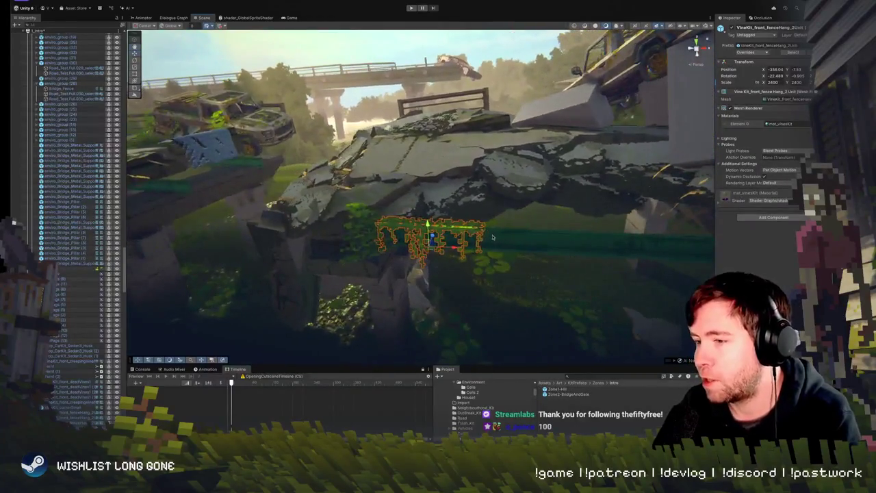
pyautogui.click(365, 217)
pyautogui.hotkey('ctrl', 'd')
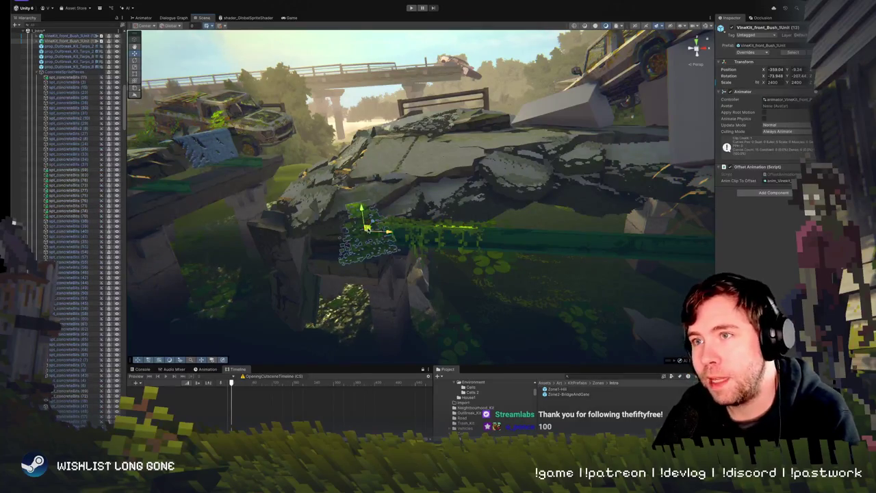
# - Move the bush copy up and to the right, and tilt it to a new angle
pyautogui.moveTo(368, 226); pyautogui.dragTo(409, 196)
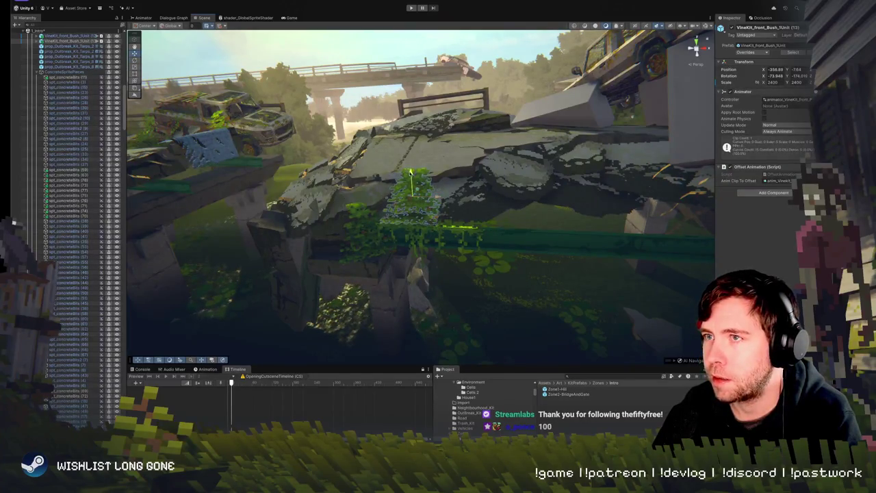
pyautogui.press('e')
pyautogui.press('w')
pyautogui.moveTo(431, 192); pyautogui.dragTo(419, 209)
pyautogui.press('w')
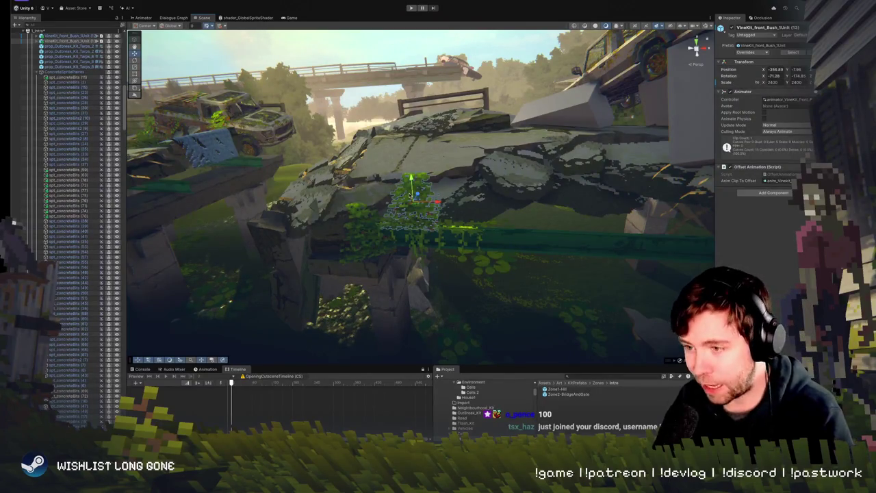
pyautogui.scroll(-5, 403, 230)
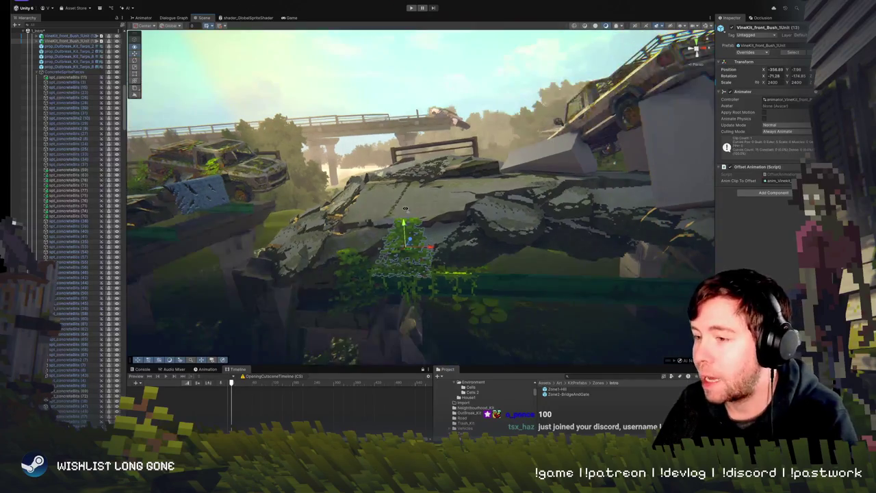
pyautogui.click(426, 173)
pyautogui.scroll(6, 426, 173)
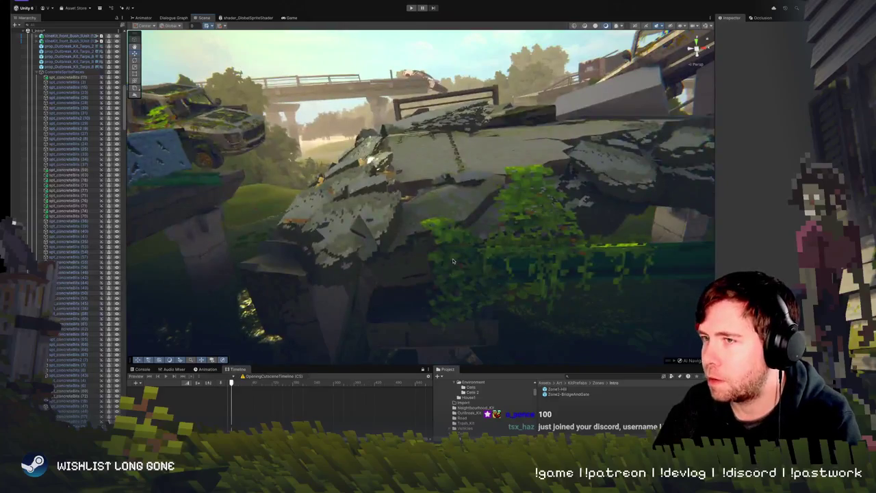
# - Turn the original bush below the bridge, then spin the broken-edge bush around its vertical axis
pyautogui.click(452, 261)
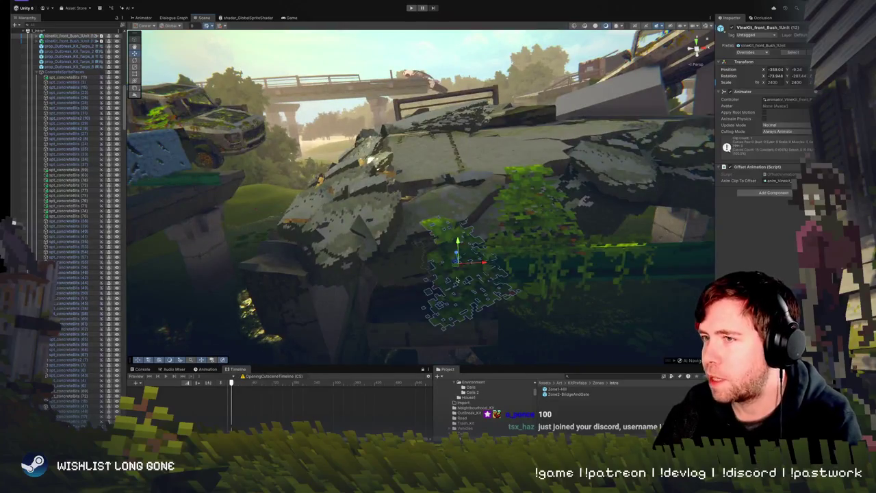
pyautogui.press('e')
pyautogui.moveTo(457, 269)
pyautogui.mouseDown()
pyautogui.moveTo(433, 275)
pyautogui.moveTo(465, 267)
pyautogui.mouseUp()
pyautogui.press('w')
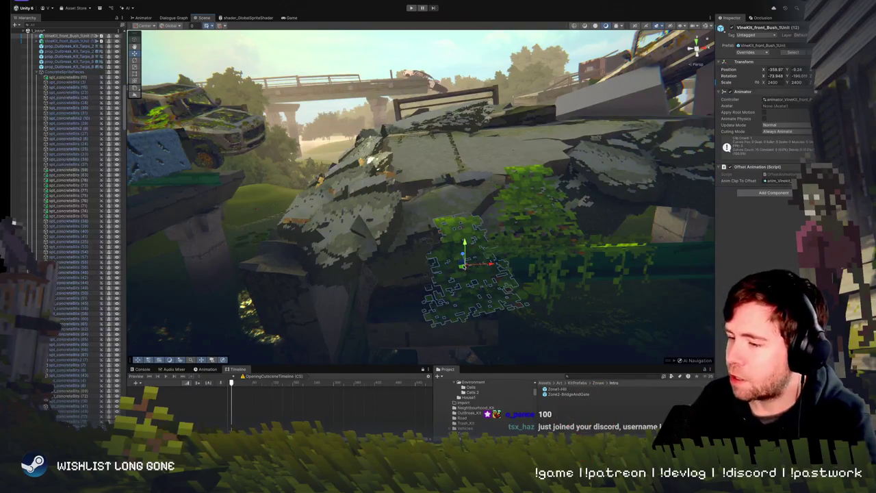
pyautogui.moveTo(493, 218)
pyautogui.mouseDown()
pyautogui.moveTo(505, 196)
pyautogui.moveTo(373, 207)
pyautogui.moveTo(474, 201)
pyautogui.mouseUp()
pyautogui.click(433, 193)
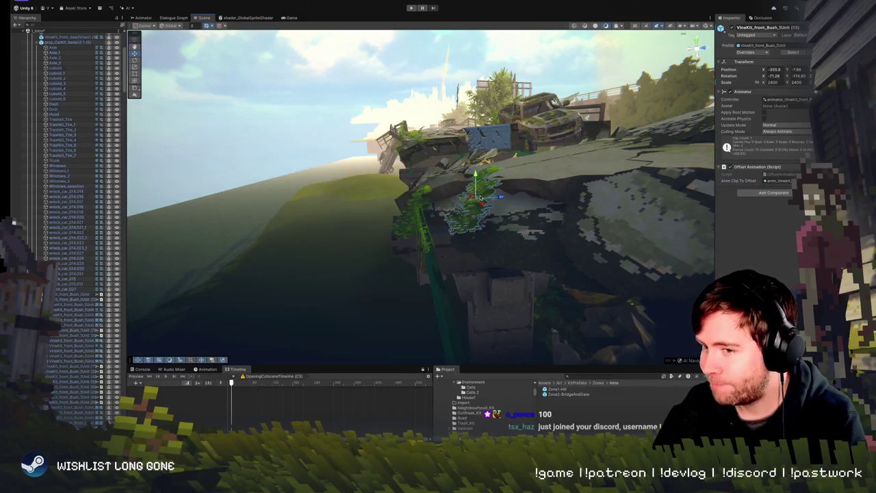
pyautogui.press('e')
pyautogui.moveTo(500, 206)
pyautogui.mouseDown()
pyautogui.moveTo(508, 212)
pyautogui.moveTo(536, 183)
pyautogui.moveTo(533, 133)
pyautogui.moveTo(504, 205)
pyautogui.mouseUp()
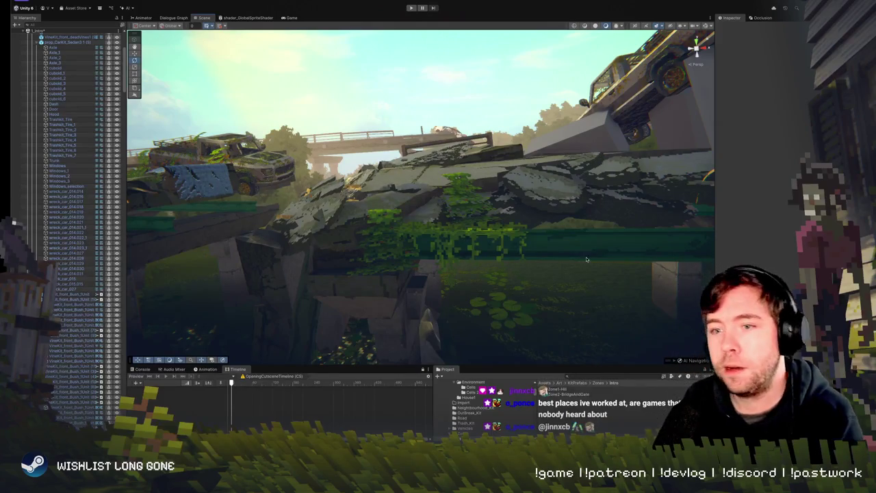
# - Orbit around the bridge and truck to check the spun bush, then pick another bridge bush
pyautogui.moveTo(468, 270); pyautogui.dragTo(472, 244)
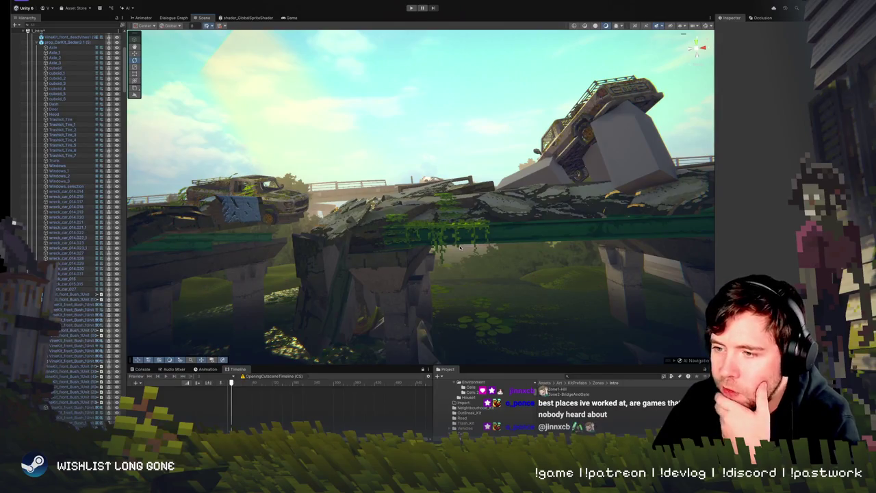
pyautogui.moveTo(446, 237)
pyautogui.mouseDown()
pyautogui.moveTo(445, 211)
pyautogui.moveTo(353, 240)
pyautogui.moveTo(494, 265)
pyautogui.moveTo(490, 234)
pyautogui.moveTo(478, 228)
pyautogui.moveTo(370, 209)
pyautogui.mouseUp()
pyautogui.click(355, 234)
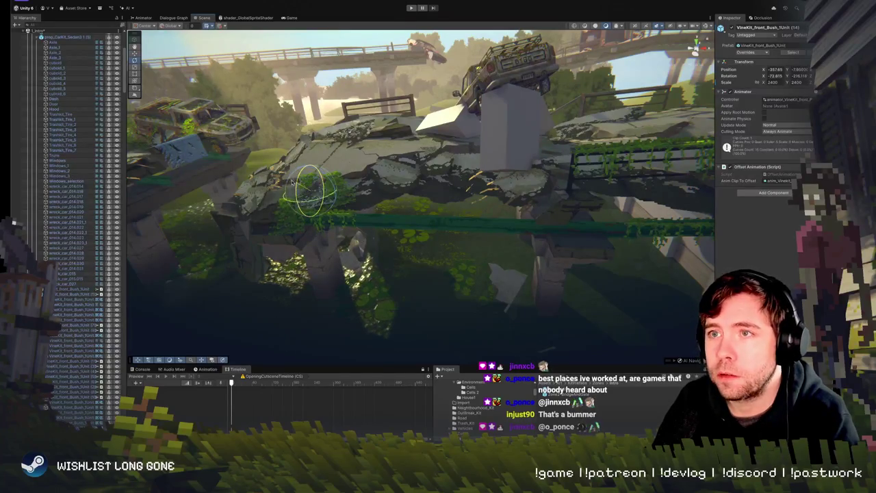
# - Shift a rubble bush up and to the right and rotate it to a new angle
pyautogui.moveTo(291, 177)
pyautogui.mouseDown()
pyautogui.moveTo(399, 201)
pyautogui.moveTo(410, 183)
pyautogui.mouseUp()
pyautogui.click(383, 292)
pyautogui.press('f')
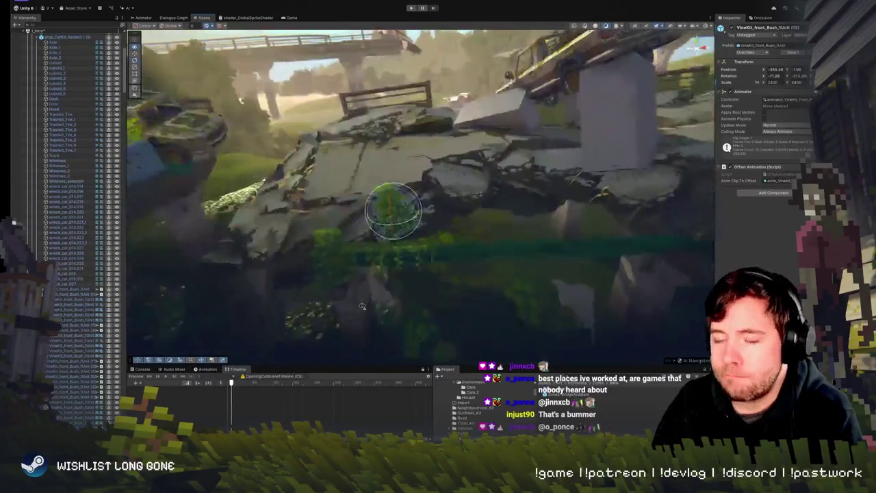
pyautogui.moveTo(407, 204)
pyautogui.mouseDown()
pyautogui.moveTo(415, 175)
pyautogui.moveTo(454, 143)
pyautogui.moveTo(438, 147)
pyautogui.mouseUp()
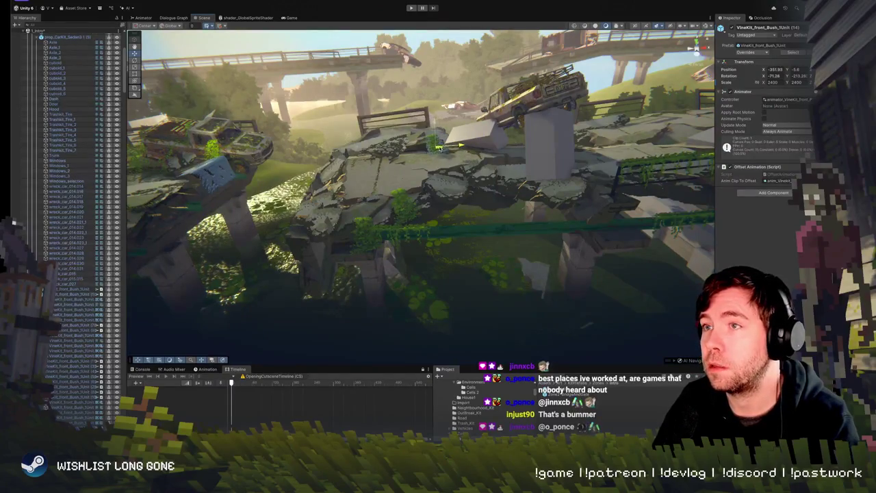
pyautogui.scroll(5, 442, 149)
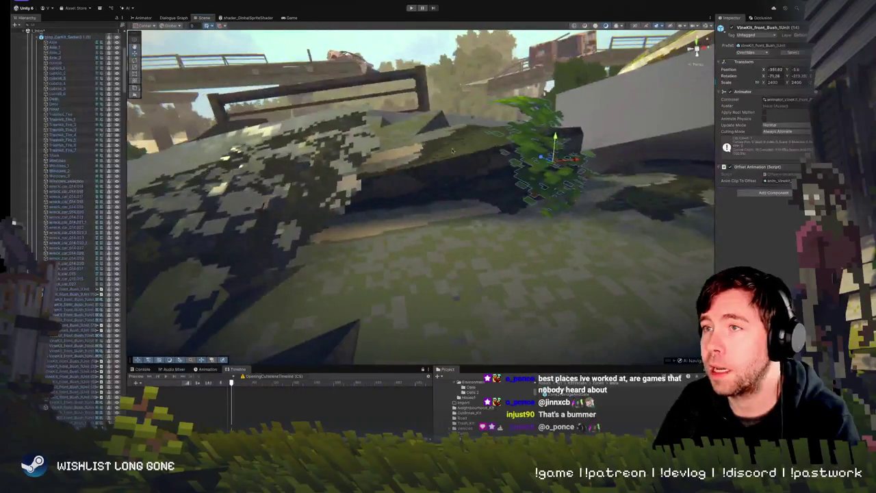
pyautogui.moveTo(564, 179)
pyautogui.mouseDown()
pyautogui.moveTo(519, 170)
pyautogui.moveTo(562, 152)
pyautogui.mouseUp()
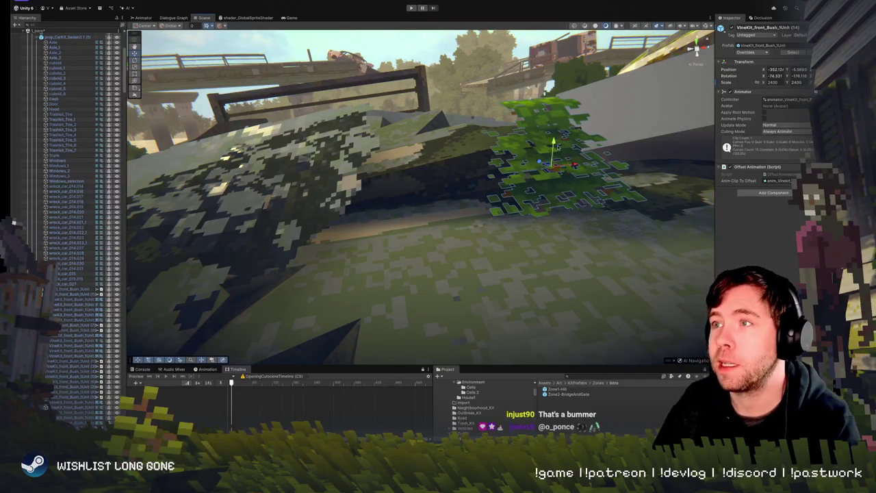
pyautogui.moveTo(616, 195)
pyautogui.mouseDown()
pyautogui.moveTo(639, 213)
pyautogui.moveTo(453, 180)
pyautogui.moveTo(411, 198)
pyautogui.mouseUp()
# - Duplicate the vine bush near the truck, shift the copy left, then delete it
pyautogui.click(400, 202)
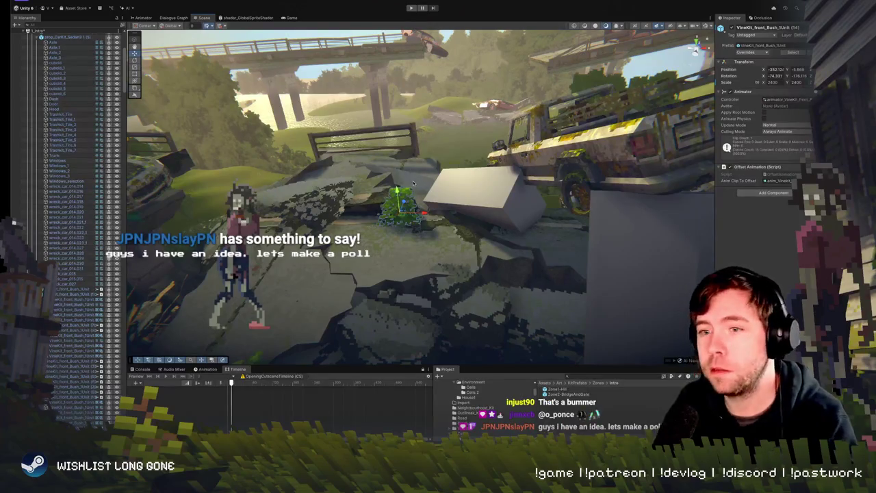
pyautogui.hotkey('ctrl', 'd')
pyautogui.moveTo(400, 203); pyautogui.dragTo(377, 210)
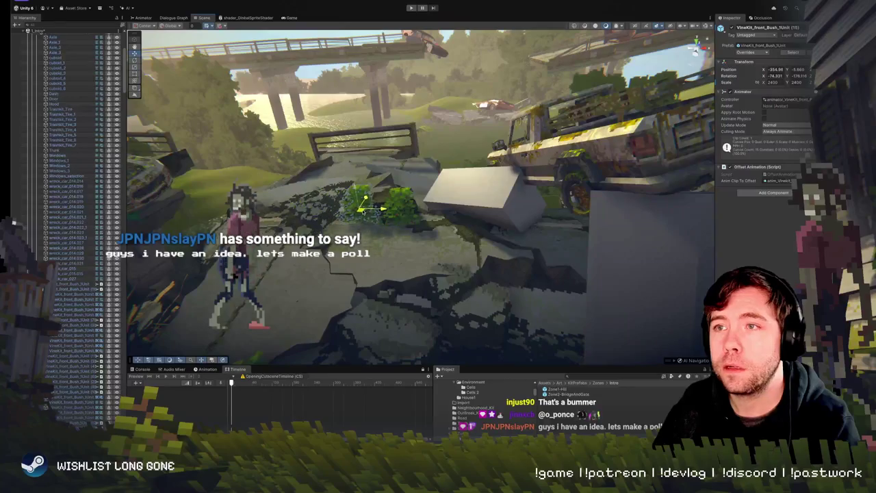
pyautogui.press('Delete')
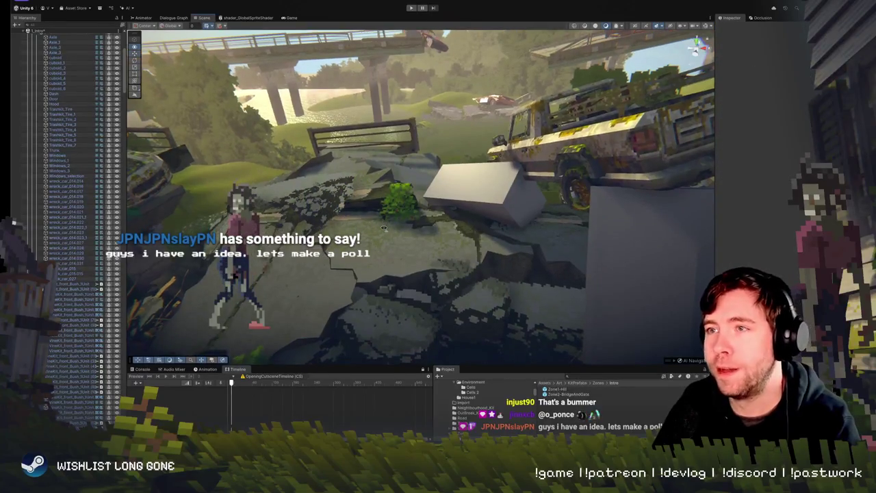
pyautogui.scroll(-5, 384, 227)
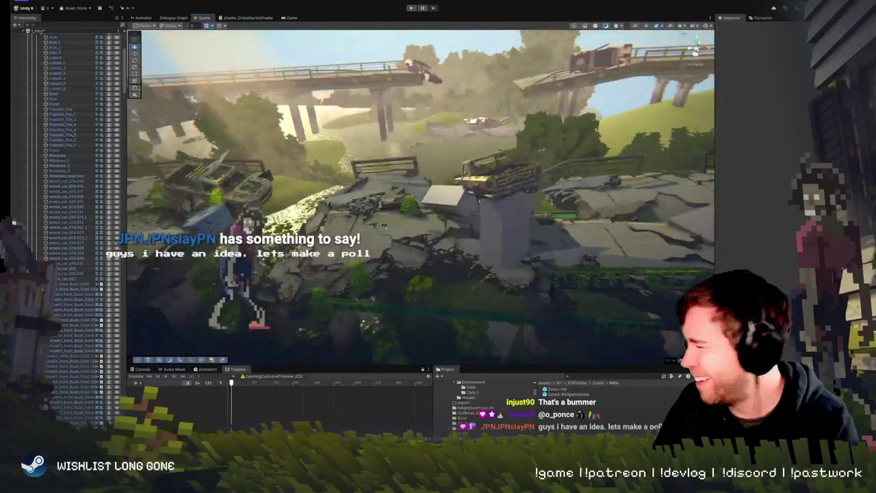
pyautogui.moveTo(384, 227)
pyautogui.mouseDown()
pyautogui.moveTo(423, 219)
pyautogui.moveTo(469, 230)
pyautogui.mouseUp()
pyautogui.click(470, 232)
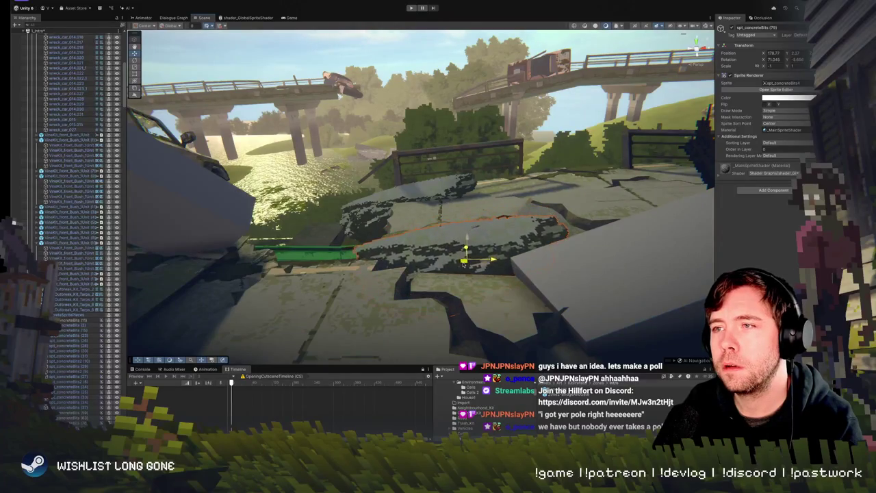
pyautogui.moveTo(470, 231)
pyautogui.mouseDown()
pyautogui.moveTo(445, 220)
pyautogui.moveTo(456, 227)
pyautogui.mouseUp()
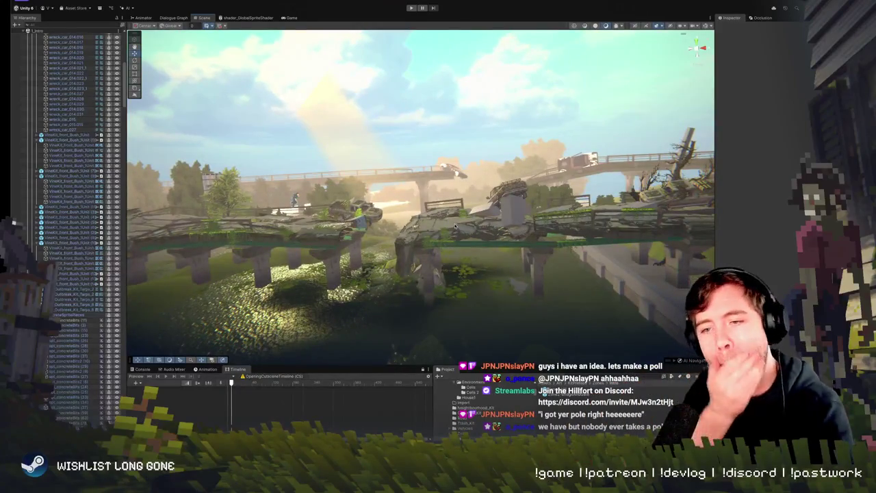
pyautogui.moveTo(477, 258); pyautogui.dragTo(468, 244)
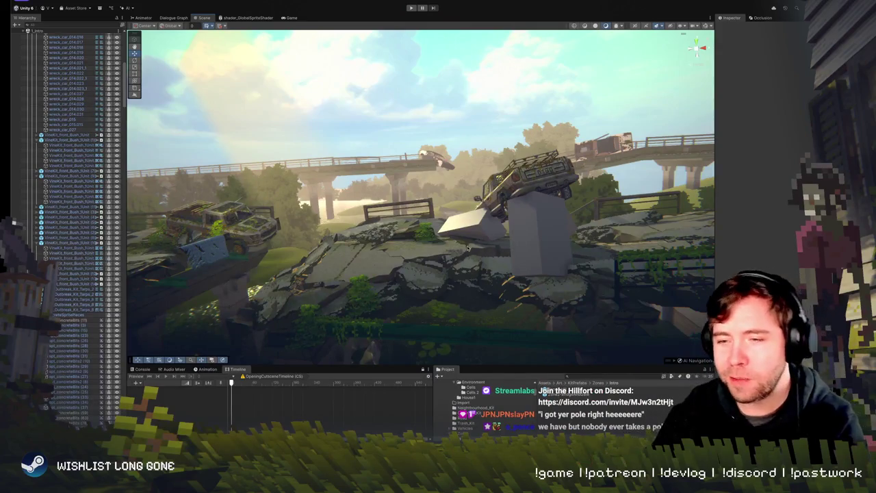
pyautogui.moveTo(421, 208)
pyautogui.mouseDown()
pyautogui.moveTo(485, 239)
pyautogui.moveTo(503, 235)
pyautogui.moveTo(510, 253)
pyautogui.moveTo(489, 193)
pyautogui.mouseUp()
pyautogui.click(490, 194)
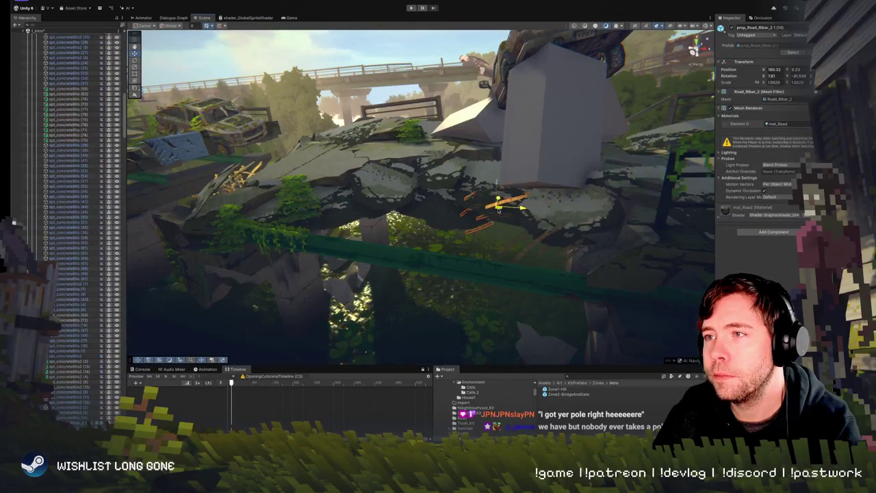
pyautogui.moveTo(447, 243)
pyautogui.mouseDown()
pyautogui.moveTo(491, 218)
pyautogui.moveTo(480, 279)
pyautogui.moveTo(547, 255)
pyautogui.mouseUp()
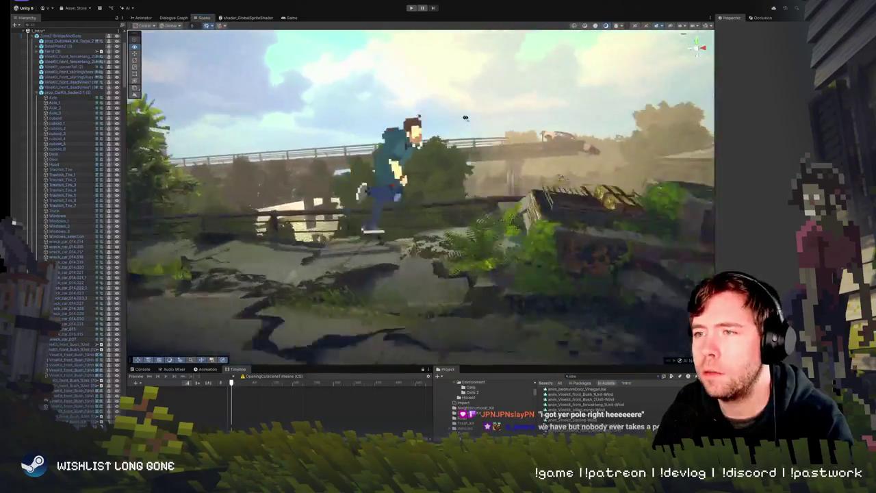
# - Move skirting vines VineKit_front_skirtingVines (8) lower beside the green bush, near X -356.9
pyautogui.click(442, 182)
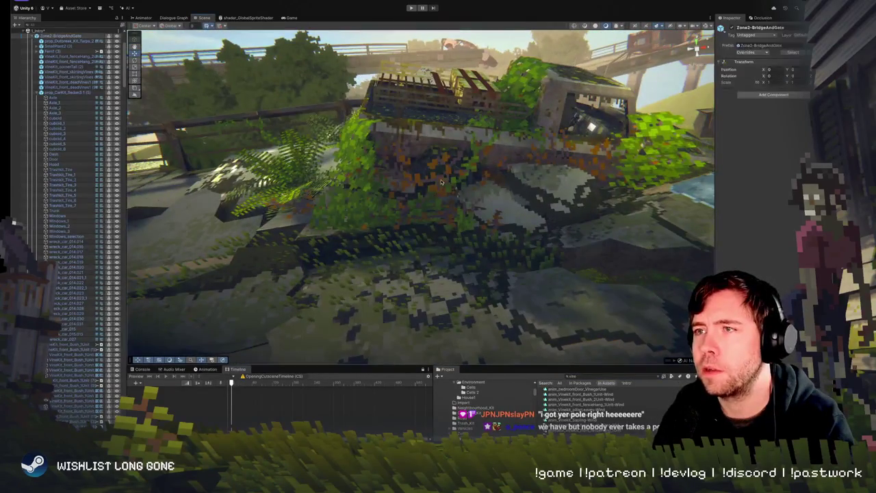
pyautogui.click(442, 181)
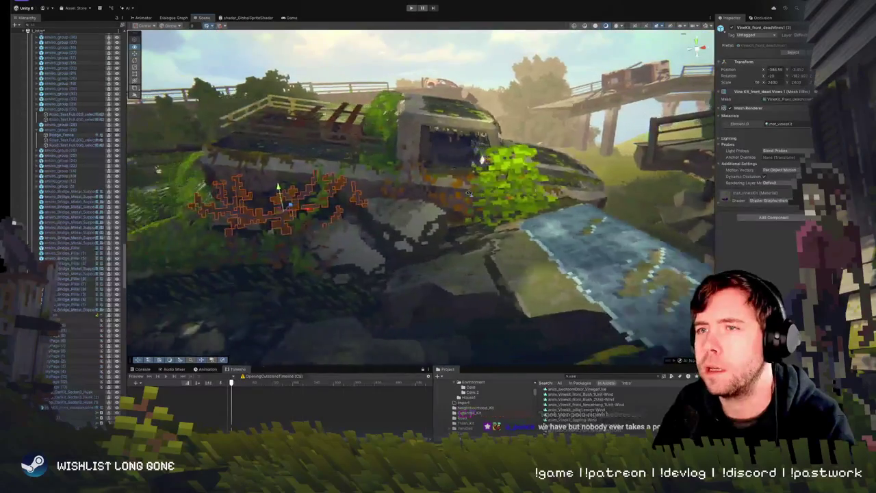
pyautogui.moveTo(399, 197)
pyautogui.mouseDown()
pyautogui.moveTo(449, 240)
pyautogui.moveTo(381, 246)
pyautogui.moveTo(364, 231)
pyautogui.moveTo(383, 209)
pyautogui.mouseUp()
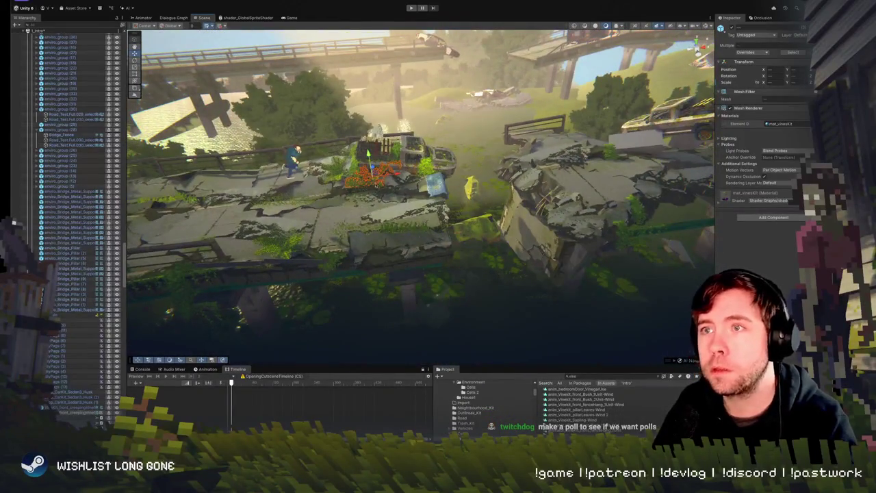
pyautogui.moveTo(622, 171)
pyautogui.mouseDown()
pyautogui.moveTo(663, 185)
pyautogui.moveTo(402, 180)
pyautogui.mouseUp()
pyautogui.click(301, 202)
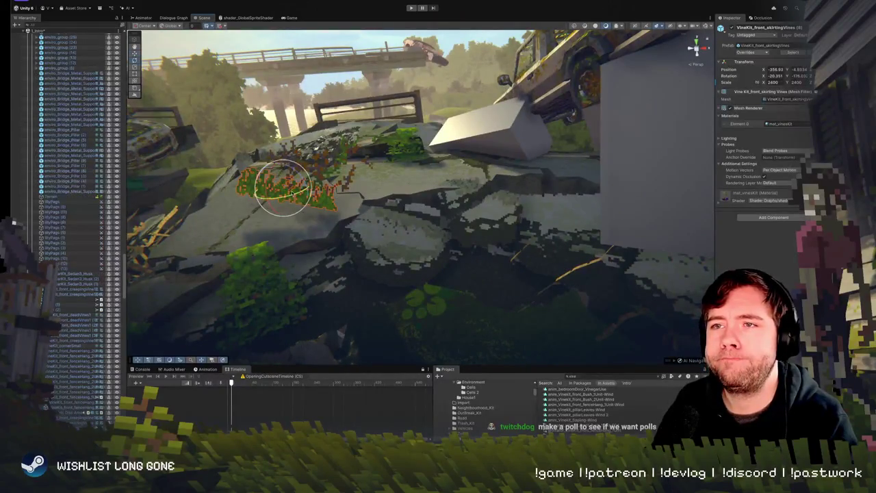
pyautogui.moveTo(282, 193)
pyautogui.mouseDown()
pyautogui.moveTo(315, 263)
pyautogui.moveTo(260, 253)
pyautogui.moveTo(367, 210)
pyautogui.moveTo(333, 203)
pyautogui.moveTo(337, 223)
pyautogui.mouseUp()
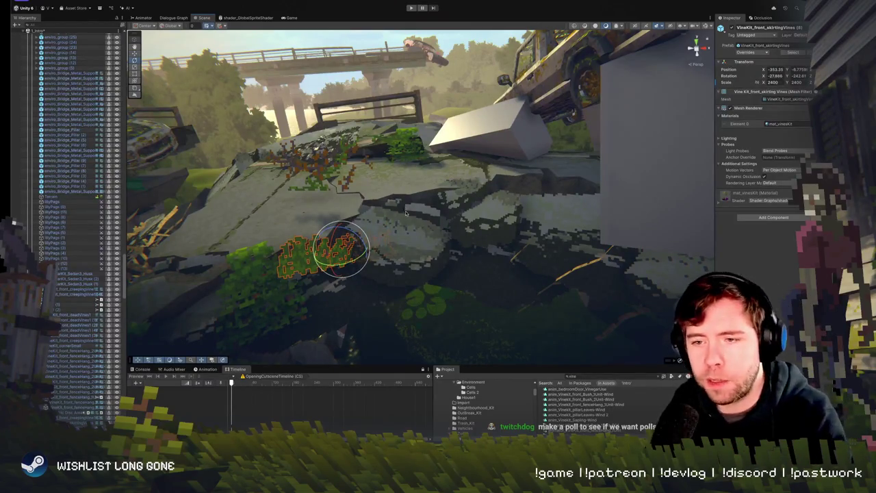
pyautogui.moveTo(338, 224); pyautogui.dragTo(340, 220)
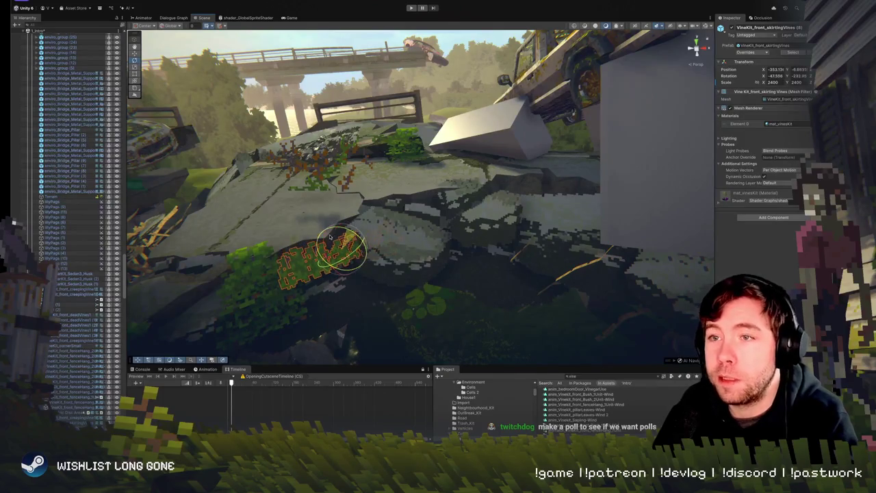
pyautogui.press('w')
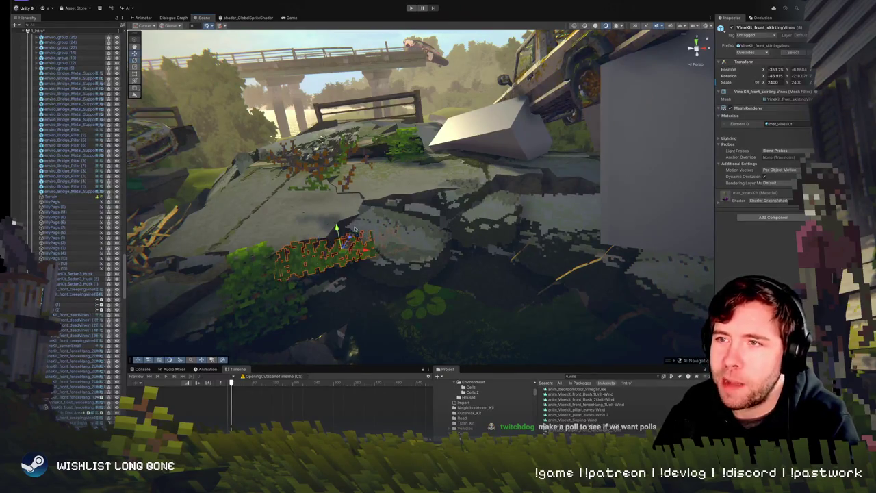
# - Rotate the skirting vines so they hang down along the broken bridge edge
pyautogui.click(340, 222)
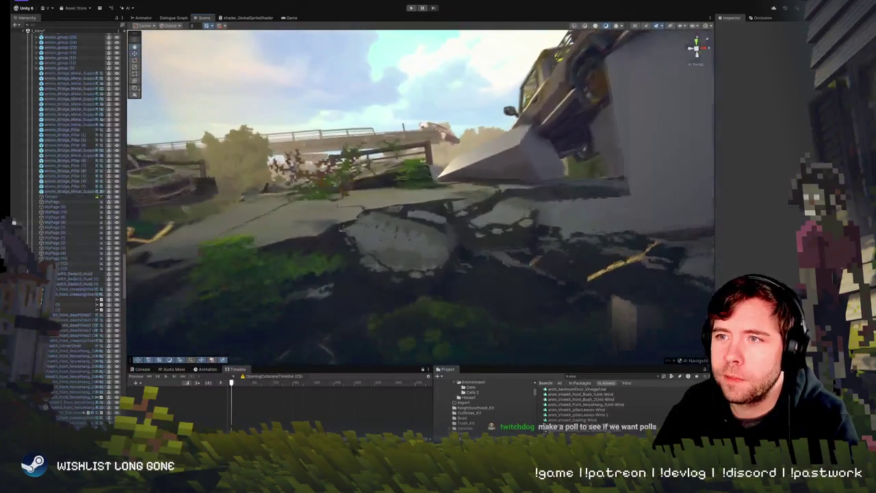
pyautogui.click(308, 259)
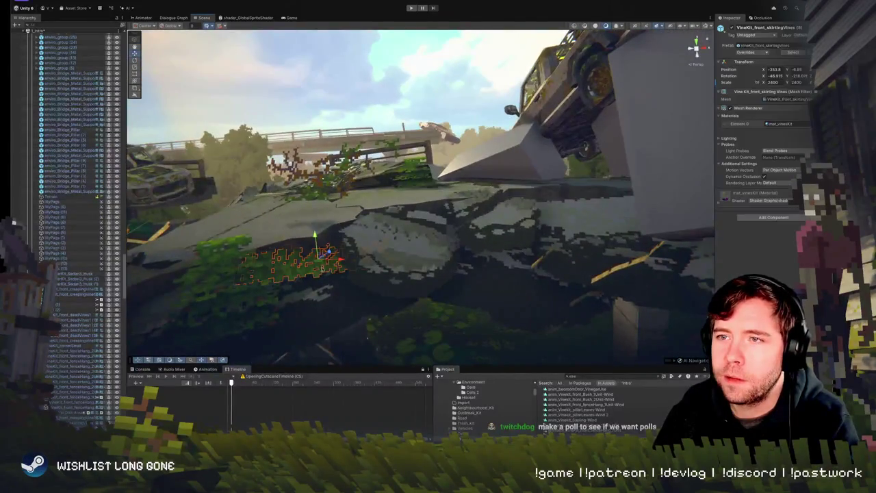
pyautogui.press('f')
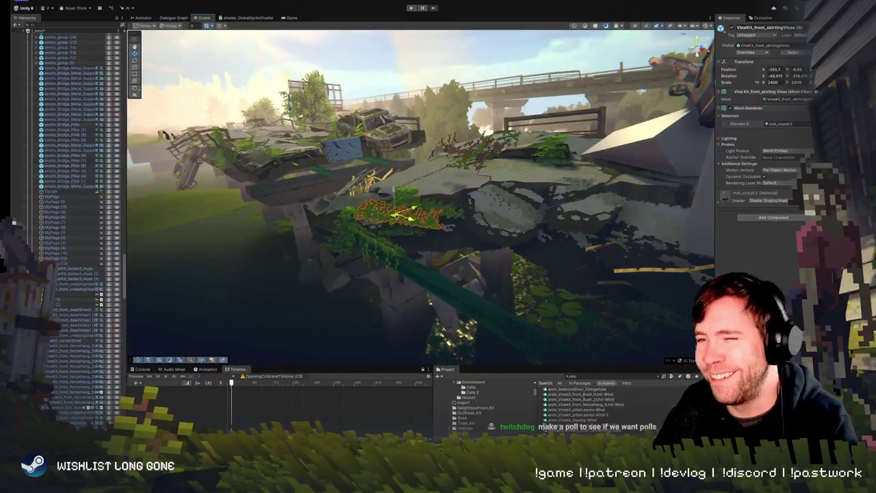
pyautogui.press('e')
pyautogui.moveTo(425, 205)
pyautogui.mouseDown()
pyautogui.moveTo(440, 213)
pyautogui.moveTo(354, 200)
pyautogui.mouseUp()
pyautogui.press('w')
pyautogui.scroll(3, 354, 200)
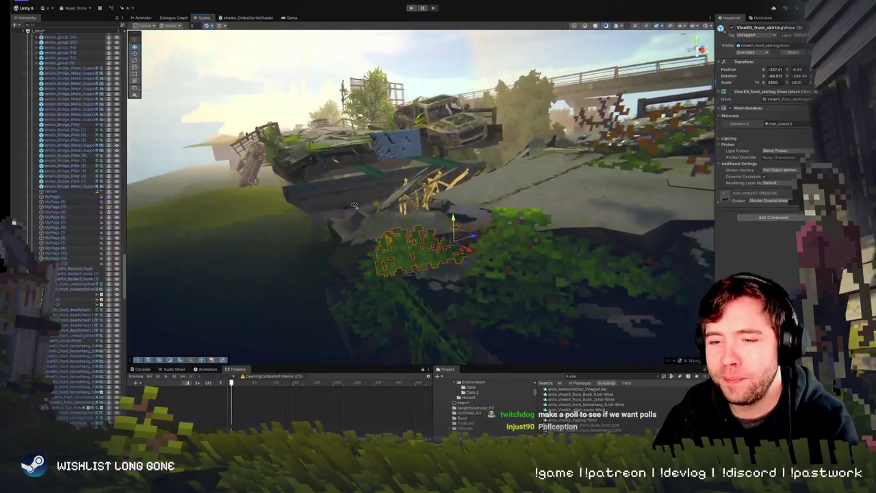
pyautogui.press('e')
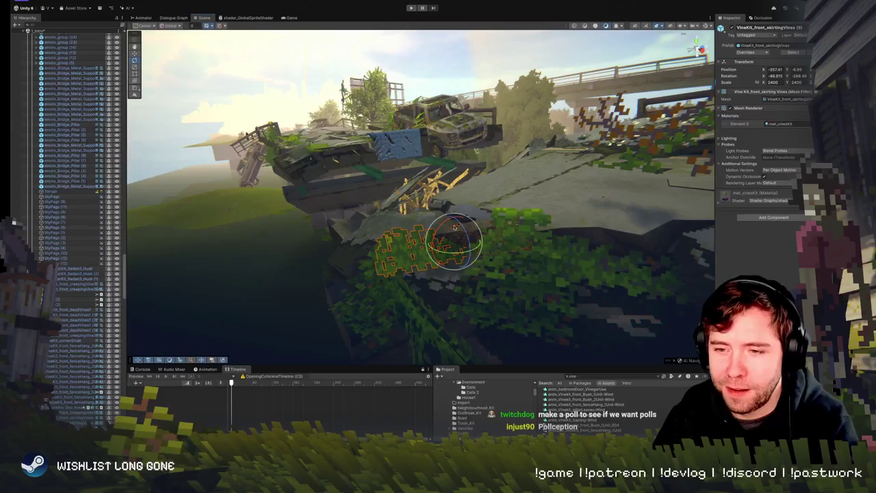
pyautogui.moveTo(439, 232)
pyautogui.mouseDown()
pyautogui.moveTo(431, 229)
pyautogui.moveTo(482, 252)
pyautogui.moveTo(466, 219)
pyautogui.mouseUp()
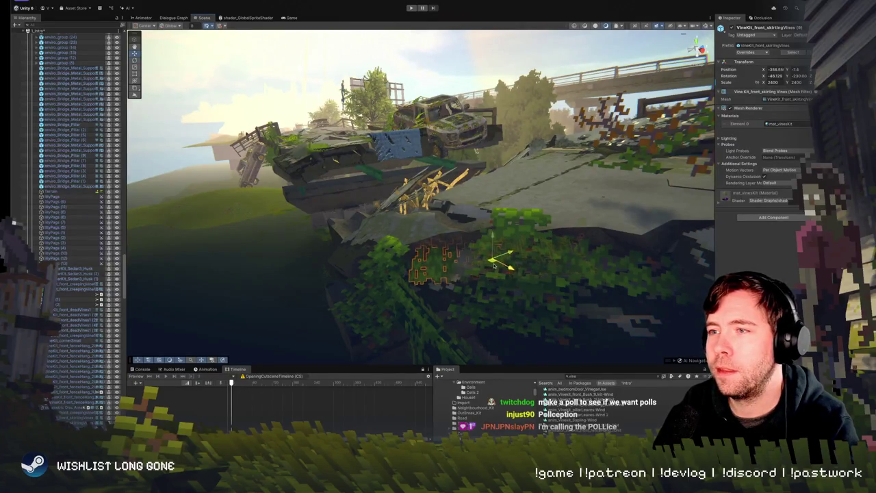
pyautogui.moveTo(494, 269)
pyautogui.mouseDown()
pyautogui.moveTo(381, 212)
pyautogui.moveTo(586, 252)
pyautogui.moveTo(579, 251)
pyautogui.mouseUp()
pyautogui.click(580, 251)
pyautogui.press('f')
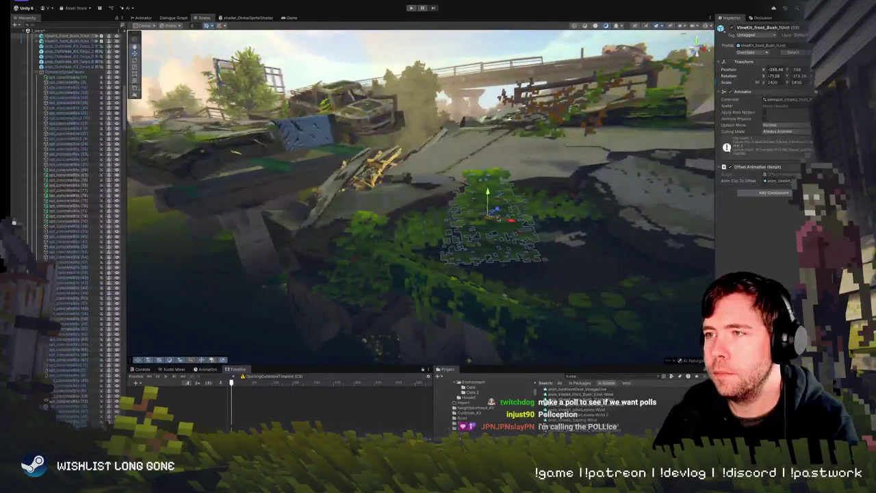
pyautogui.moveTo(534, 230); pyautogui.dragTo(526, 233)
pyautogui.press('s')
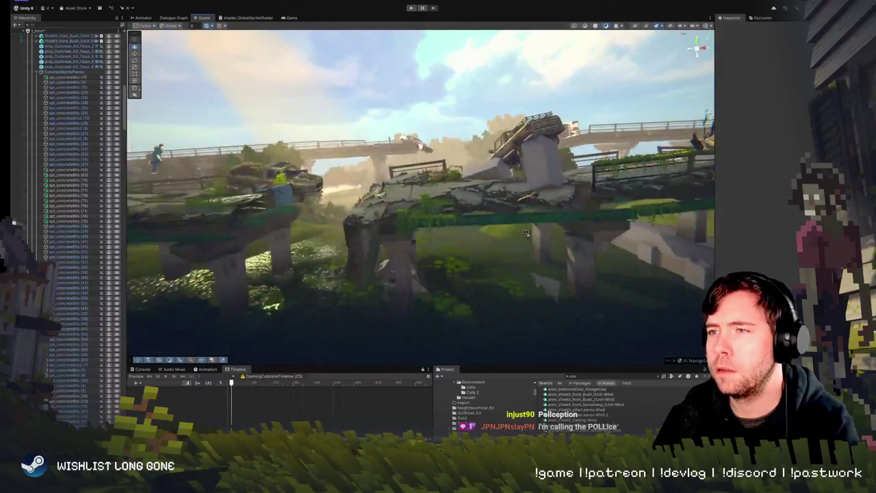
pyautogui.press('w')
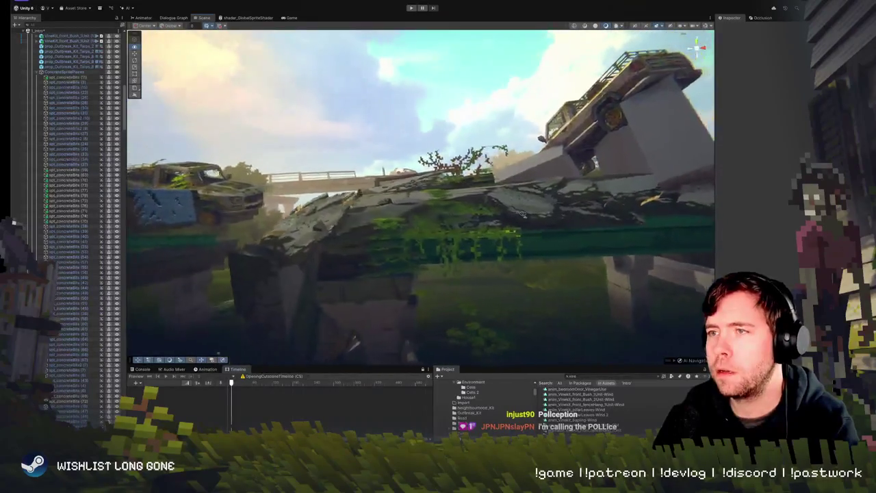
pyautogui.press('w')
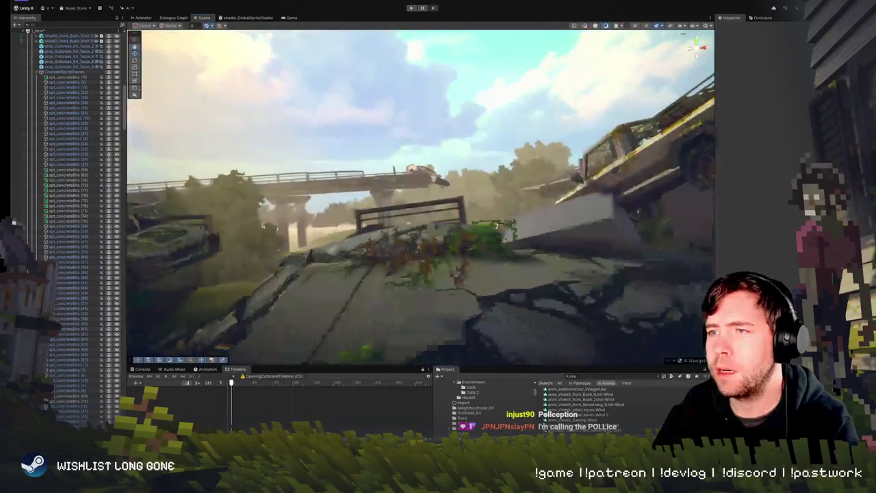
pyautogui.click(485, 222)
pyautogui.press('f')
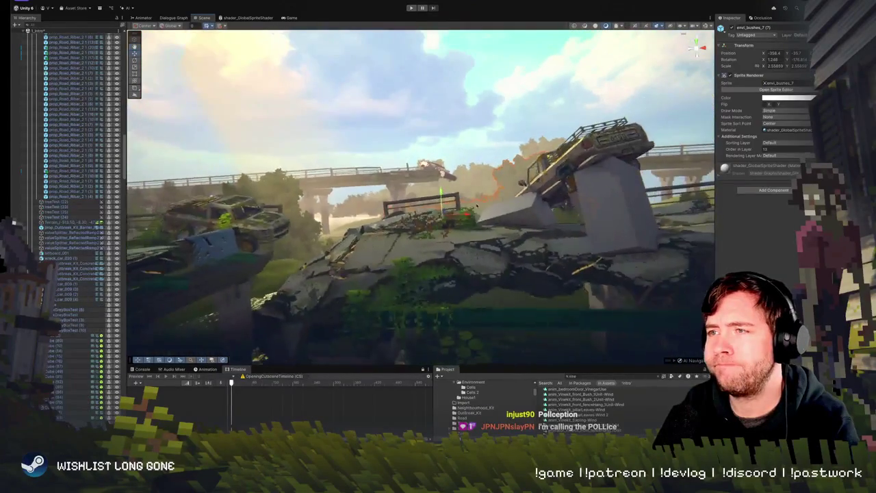
pyautogui.click(444, 242)
pyautogui.press('f')
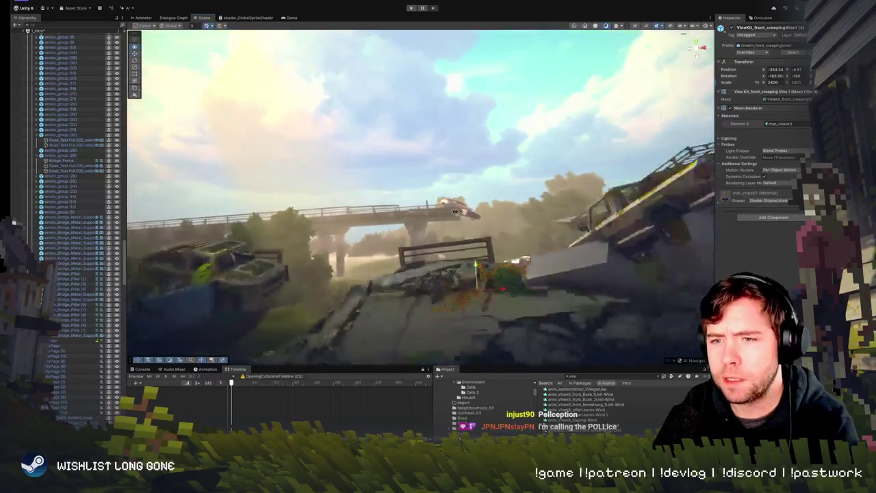